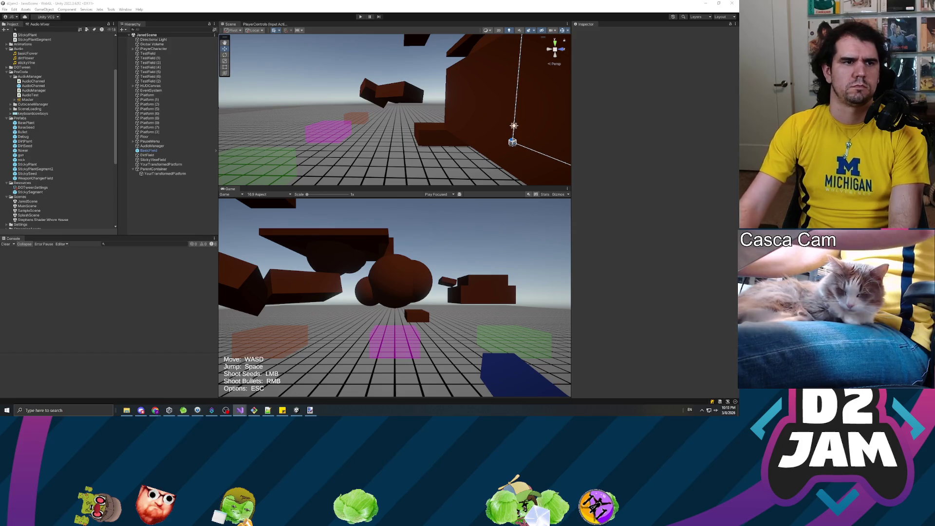
Play-test the game, firing bullets and a sticky-vine seed at the brown platform.
click(222, 99)
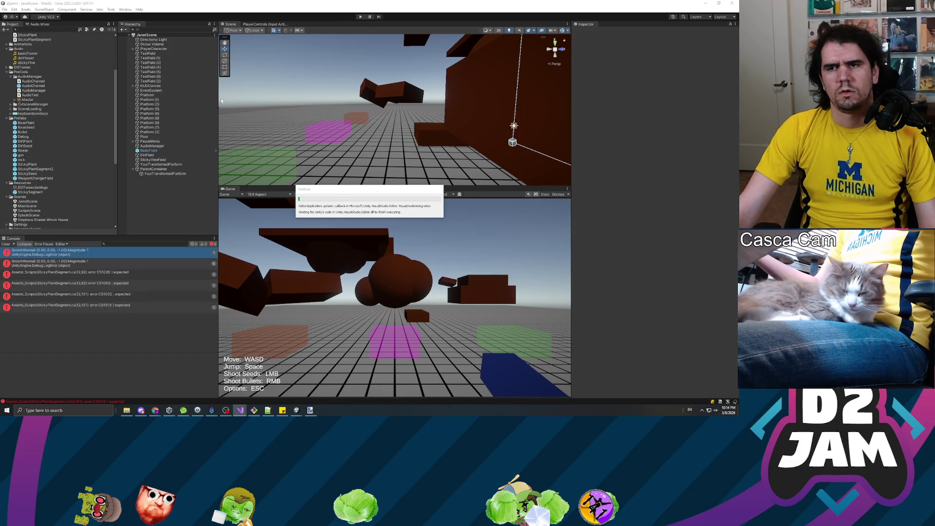
key(ctrl+p)
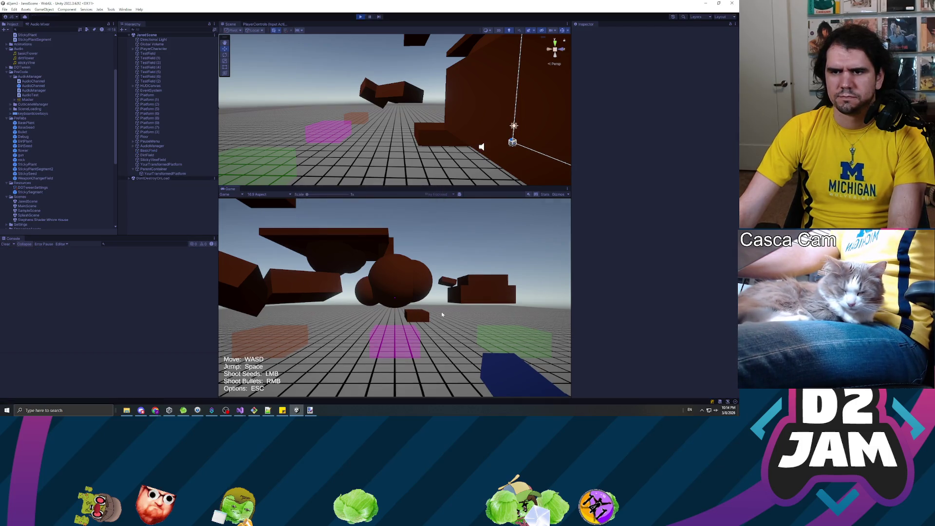
right_click(394, 297)
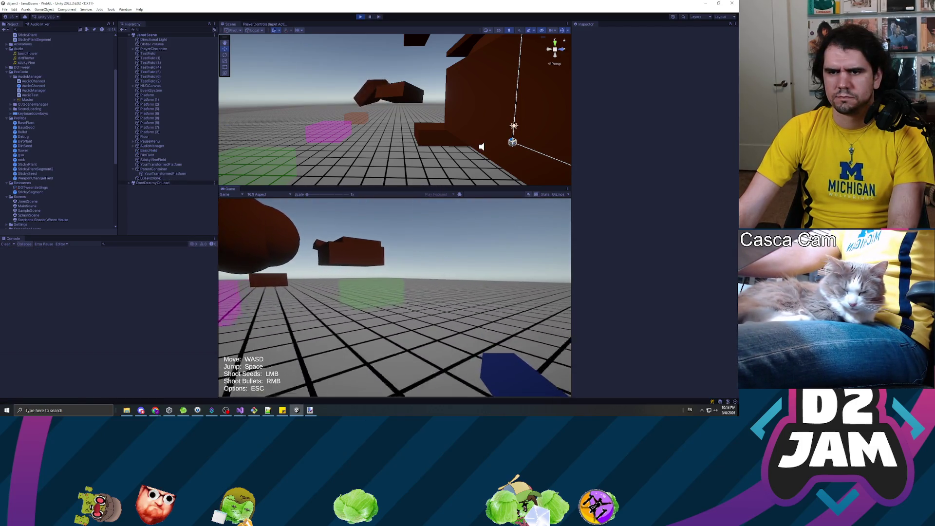
key(w)
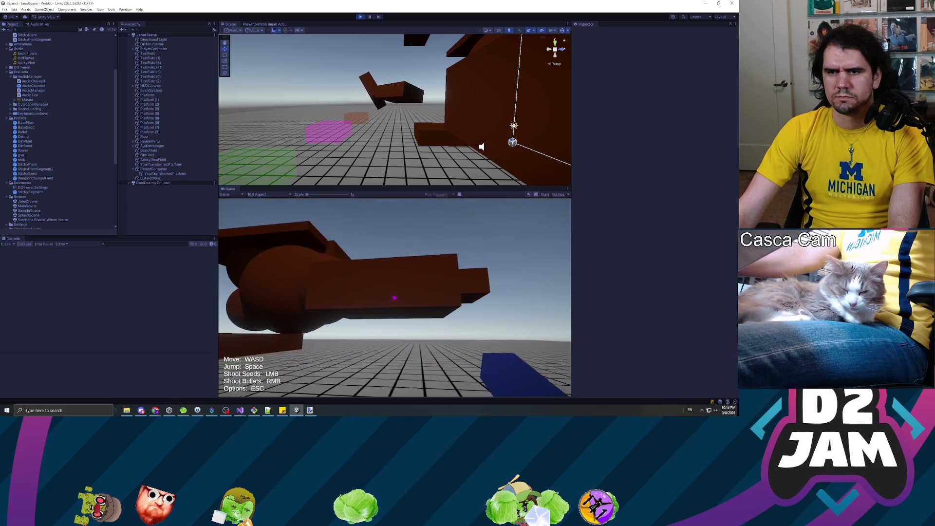
right_click(394, 297)
click(395, 297)
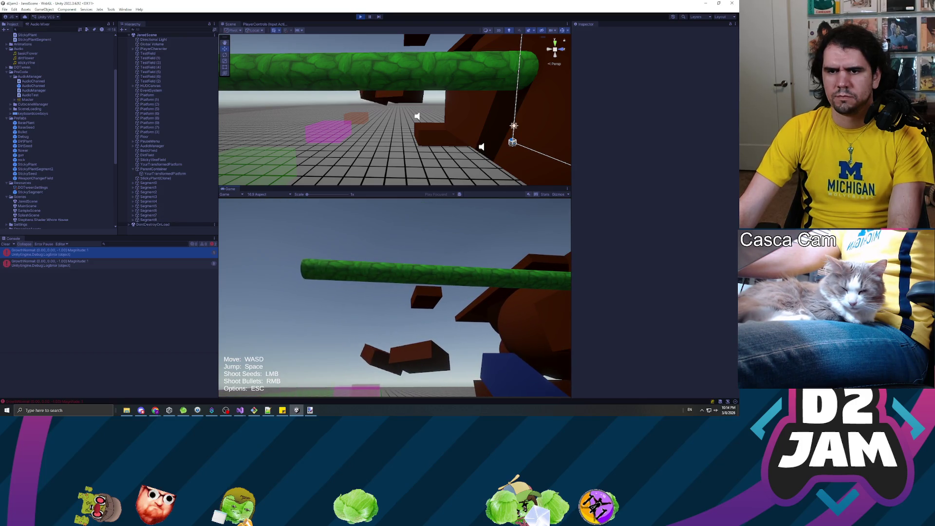
Pause and stop the play test, then switch to Visual Studio and back so scripts recompile.
key(Escape)
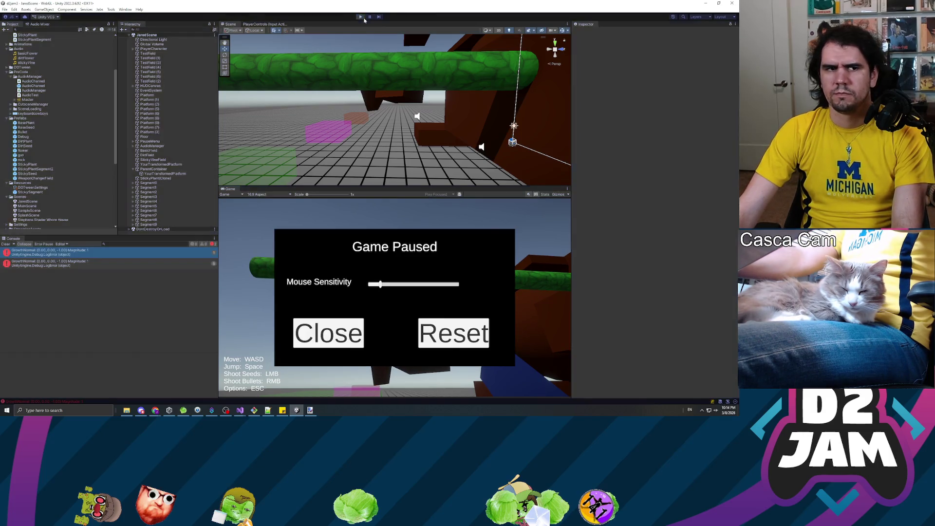
click(360, 17)
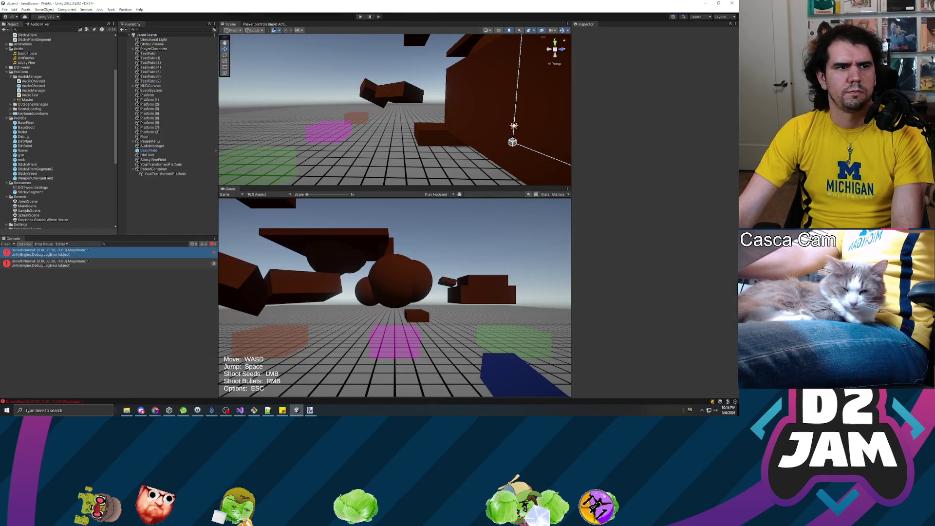
key(alt+Tab)
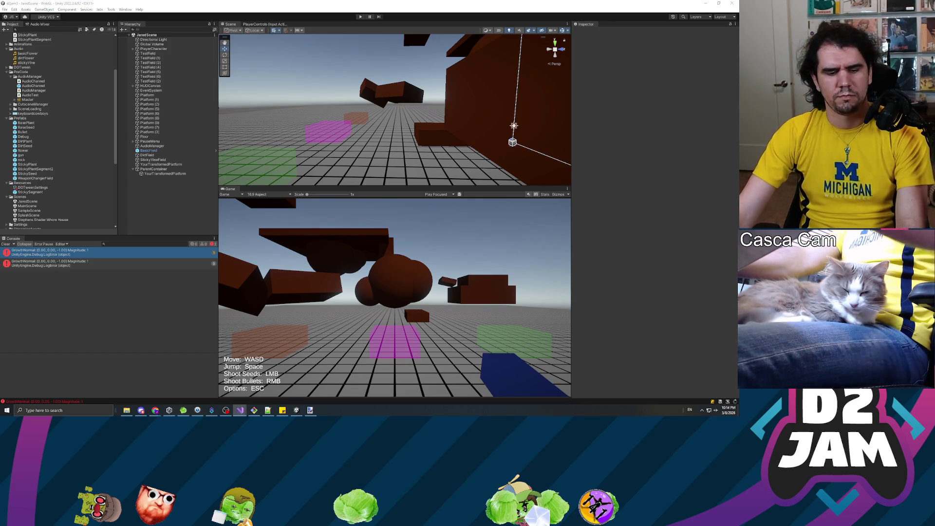
click(211, 213)
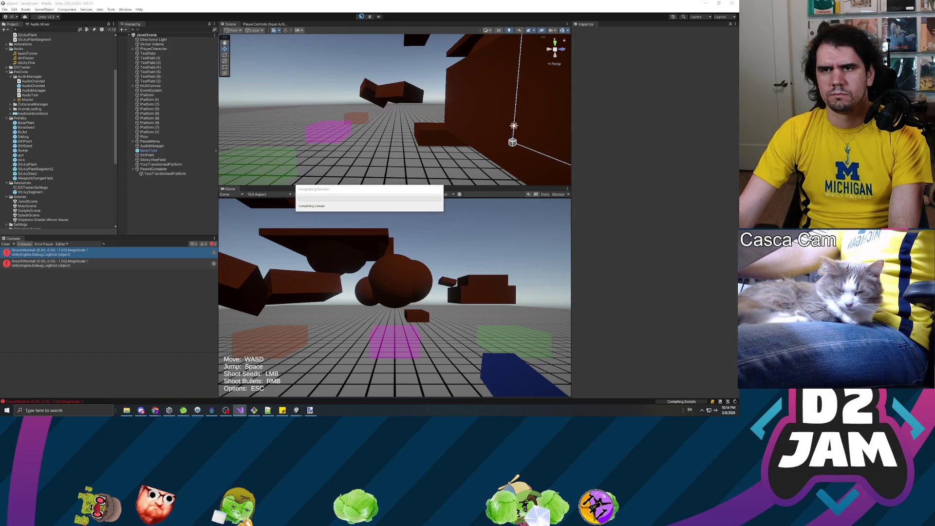
Run another play test: grow a long sticky vine with seeds, shoot it apart, then pause and stop.
click(359, 17)
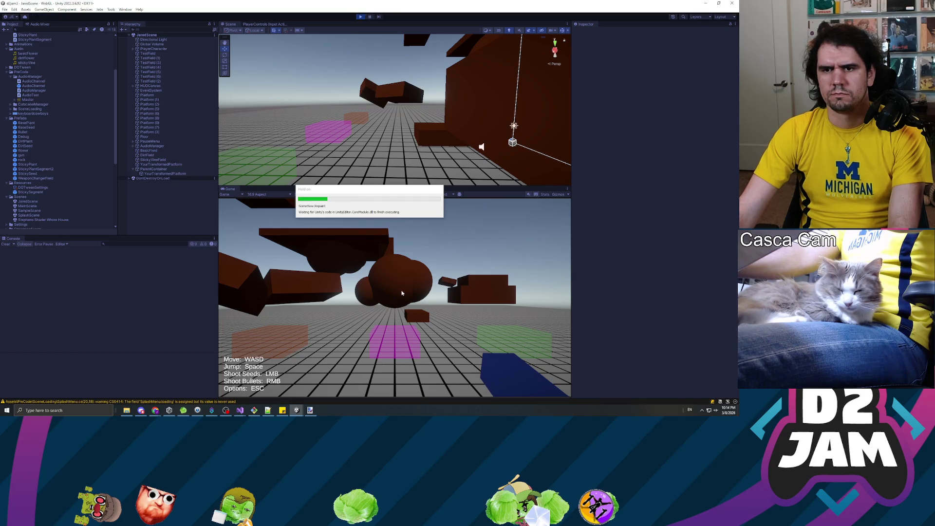
right_click(394, 297)
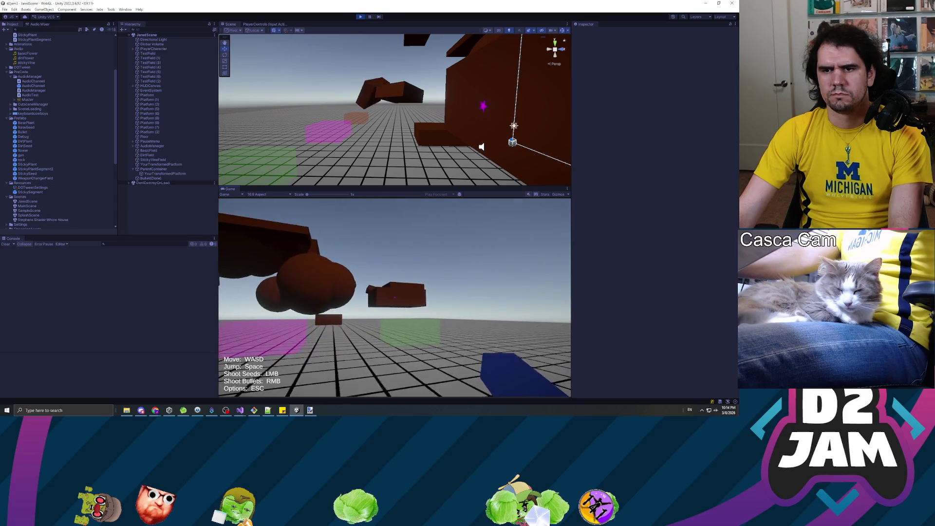
click(394, 297)
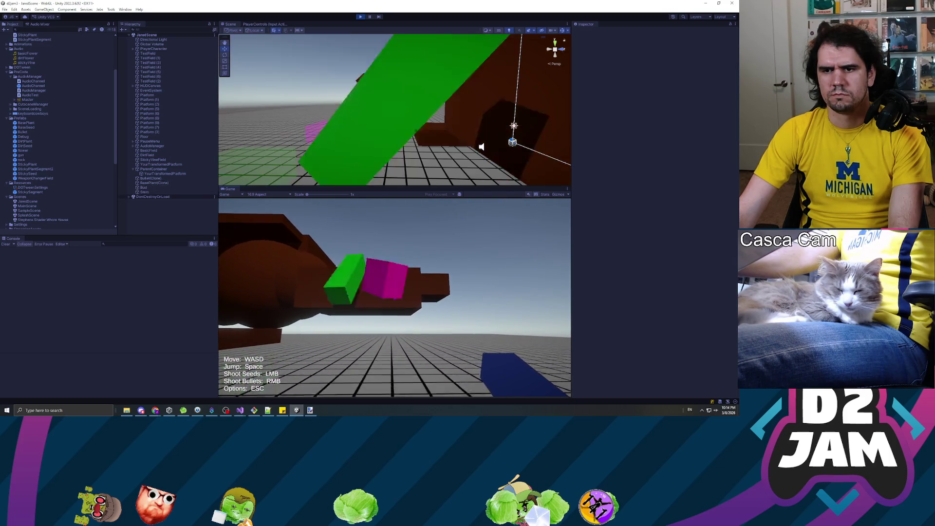
right_click(394, 297)
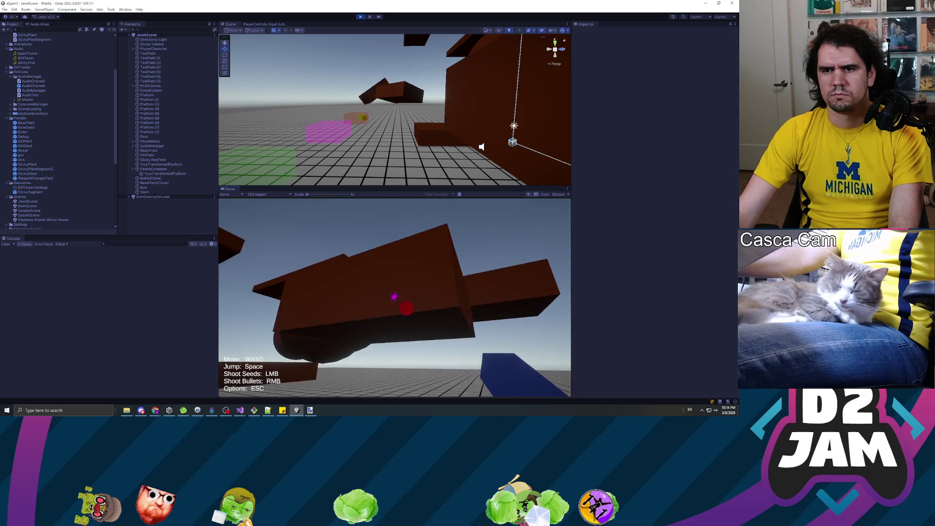
click(394, 297)
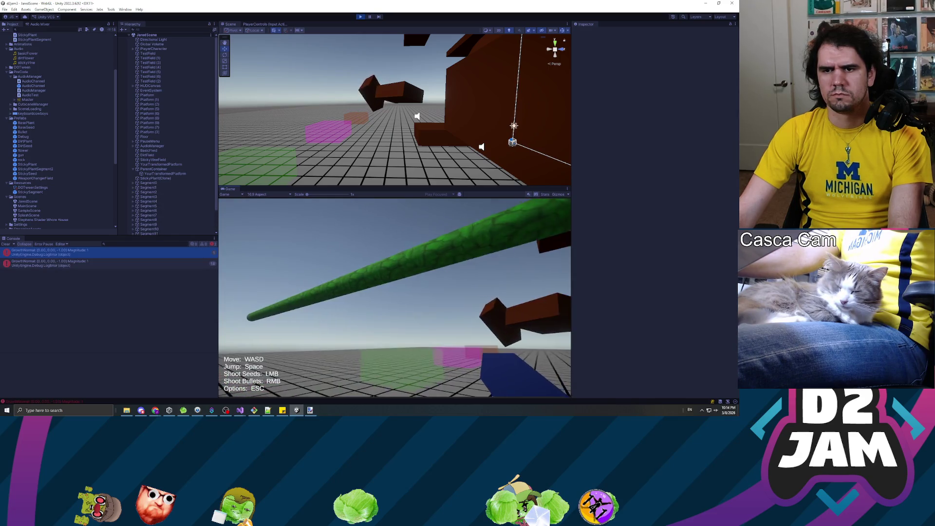
click(395, 297)
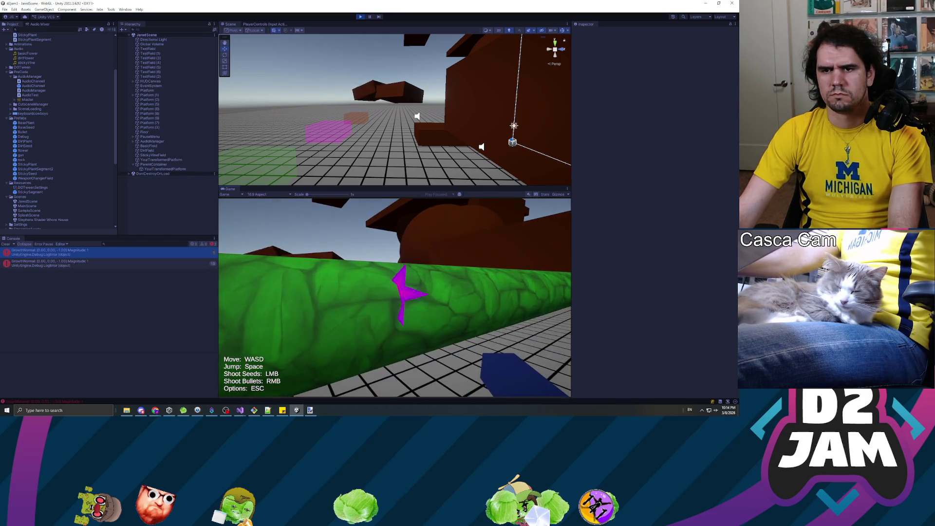
right_click(394, 297)
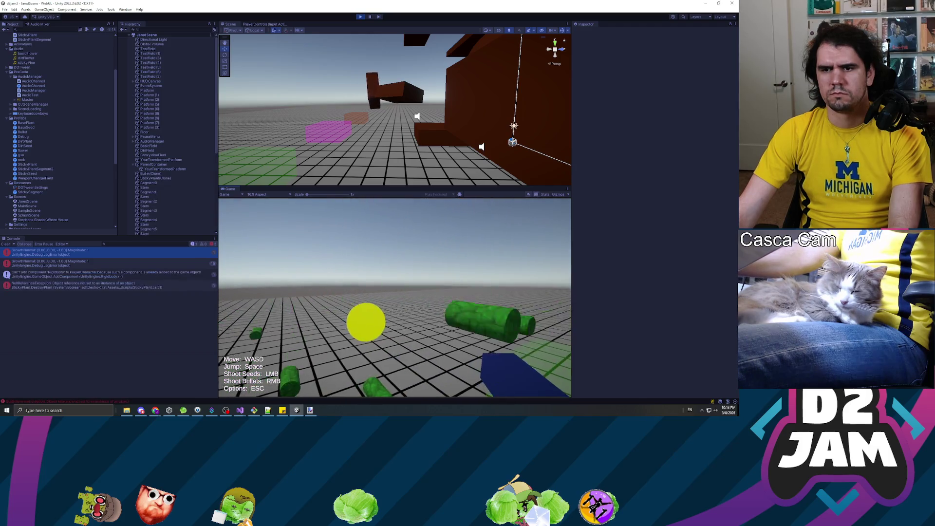
key(Escape)
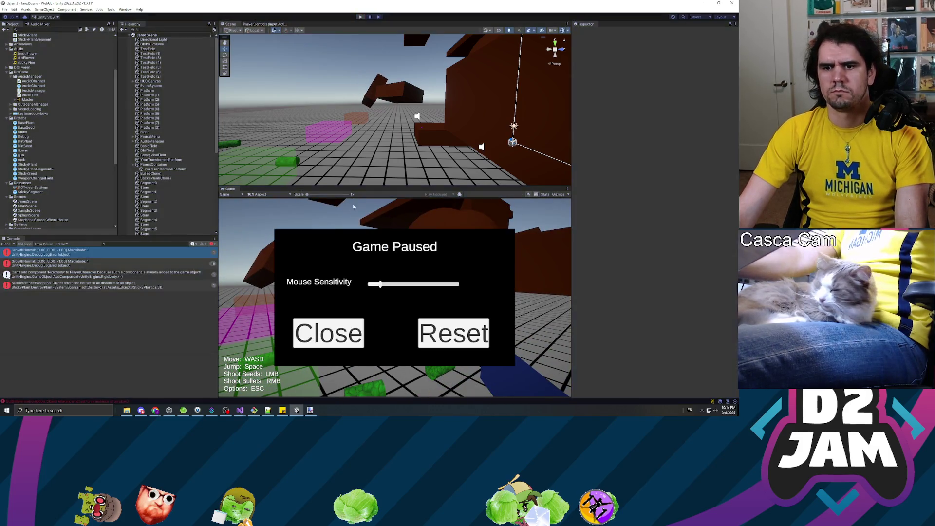
key(ctrl+p)
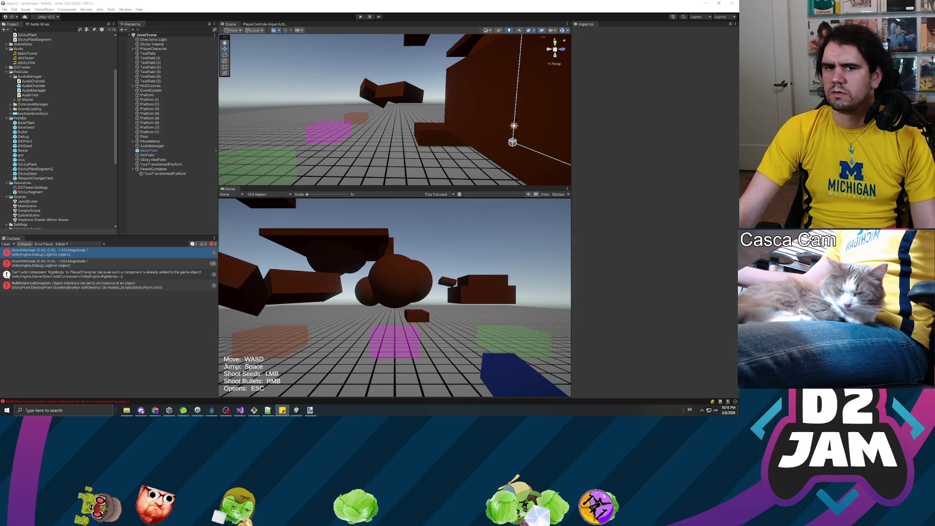
Clear the earlier error entries from Unity's console and return to Visual Studio.
click(5, 244)
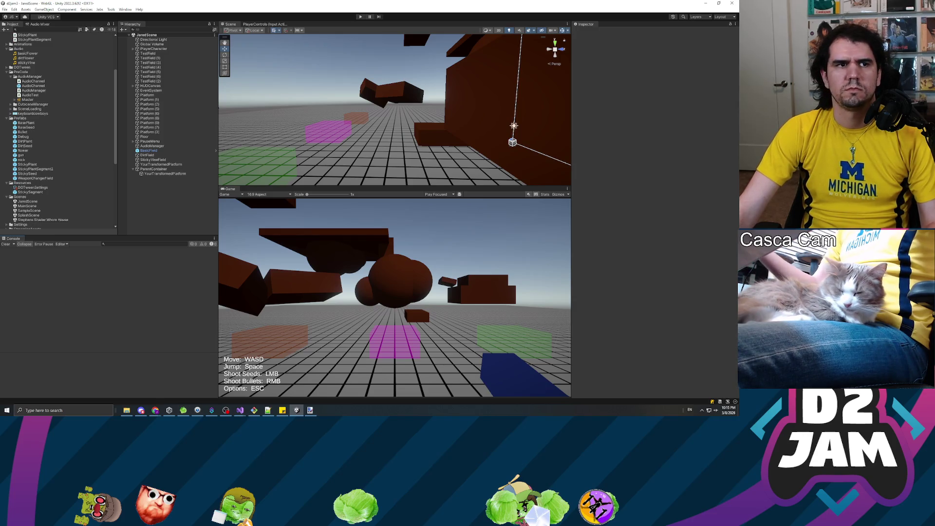
key(alt+Tab)
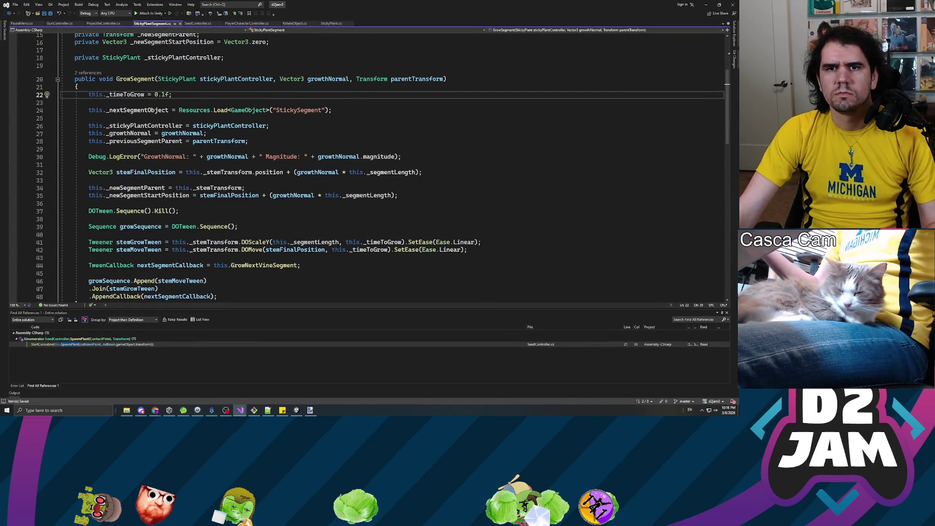
Open StickyPlant.cs via Go To Definition on _stickyPlantController in StickyPlantSegment.cs.
scroll(370, 166, down, 15)
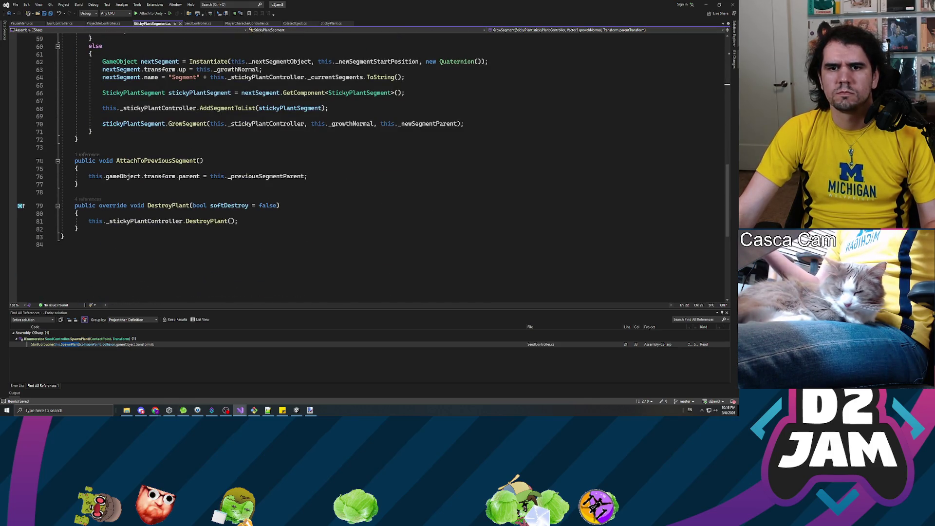
right_click(178, 223)
click(160, 223)
right_click(159, 223)
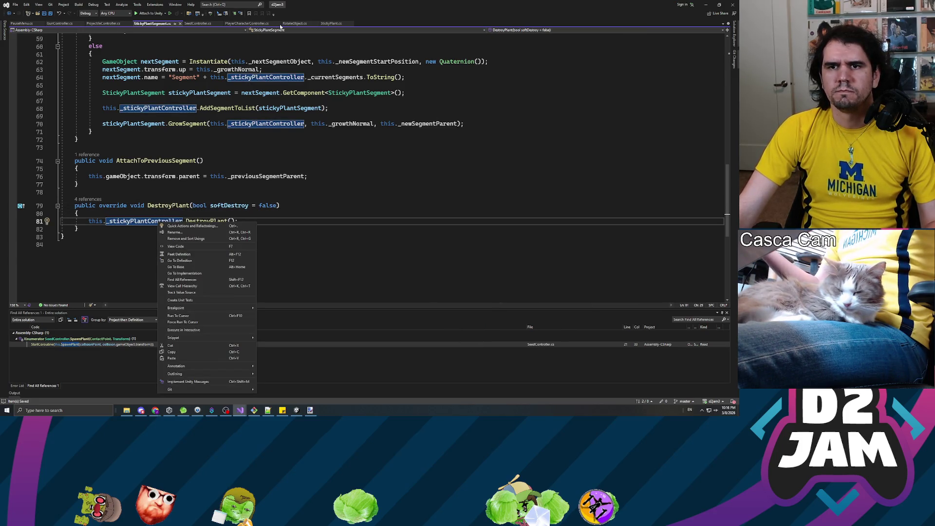
click(334, 25)
Scroll through DestroyPlant down to ShouldStopGrowing and IsObstacleAhead.
scroll(372, 167, down, 4)
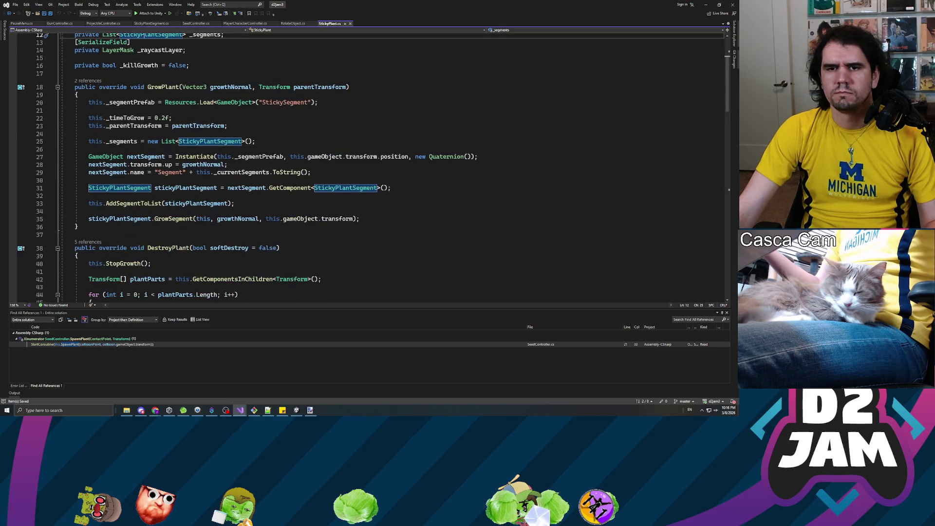
scroll(390, 165, down, 4)
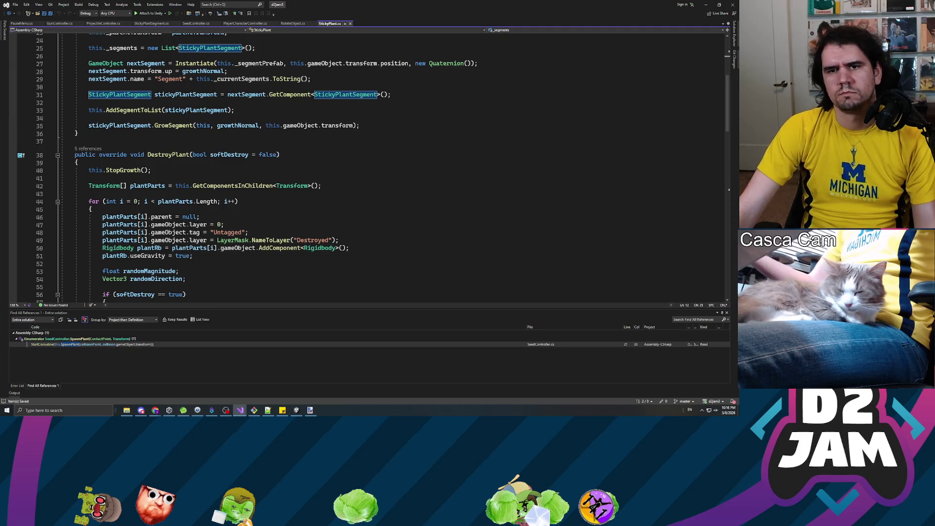
scroll(370, 165, down, 1)
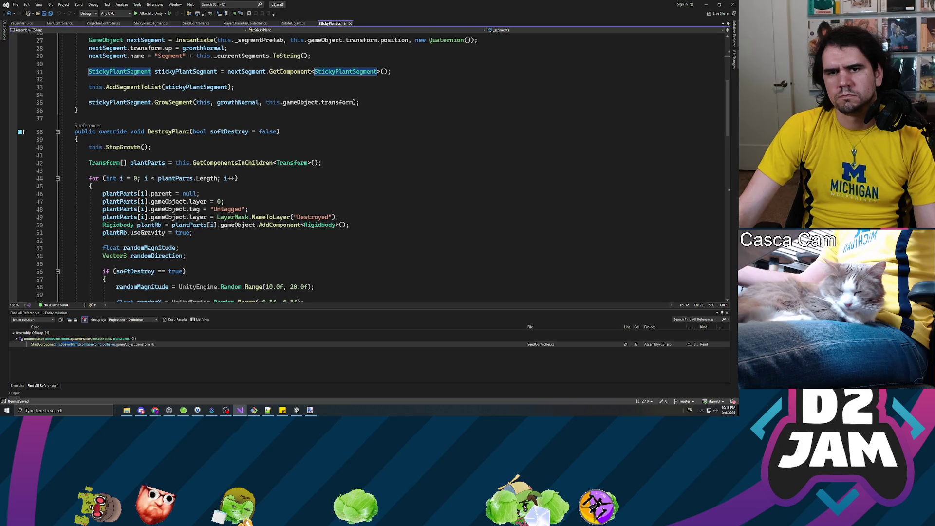
scroll(370, 166, down, 3)
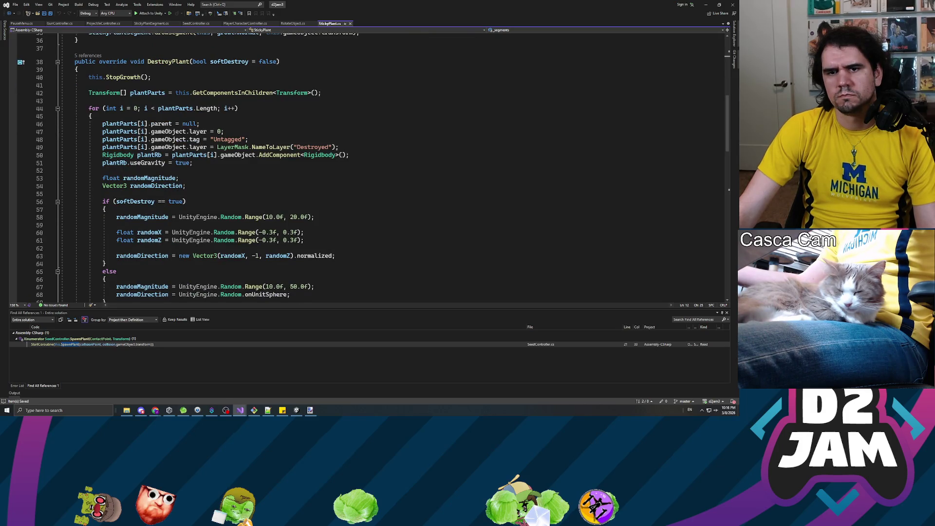
scroll(370, 166, down, 4)
scroll(370, 166, down, 4)
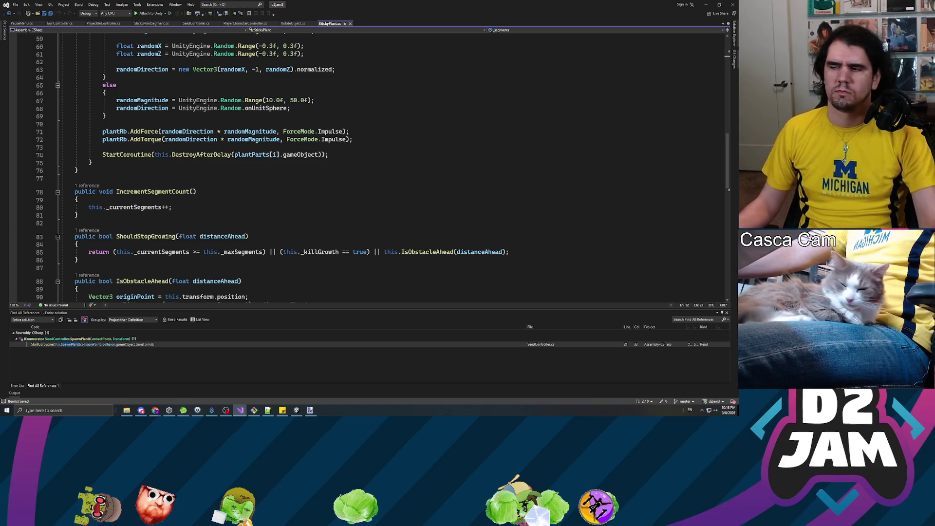
click(140, 410)
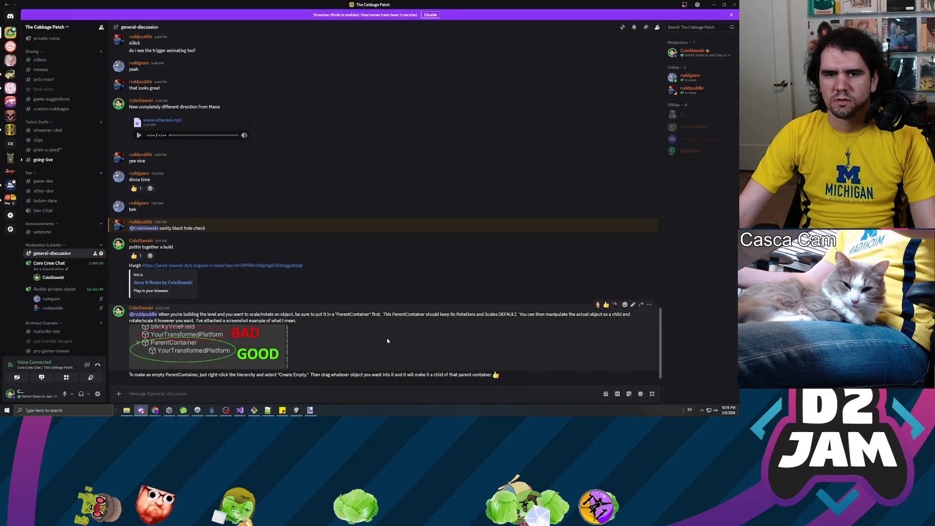
key(alt+Tab)
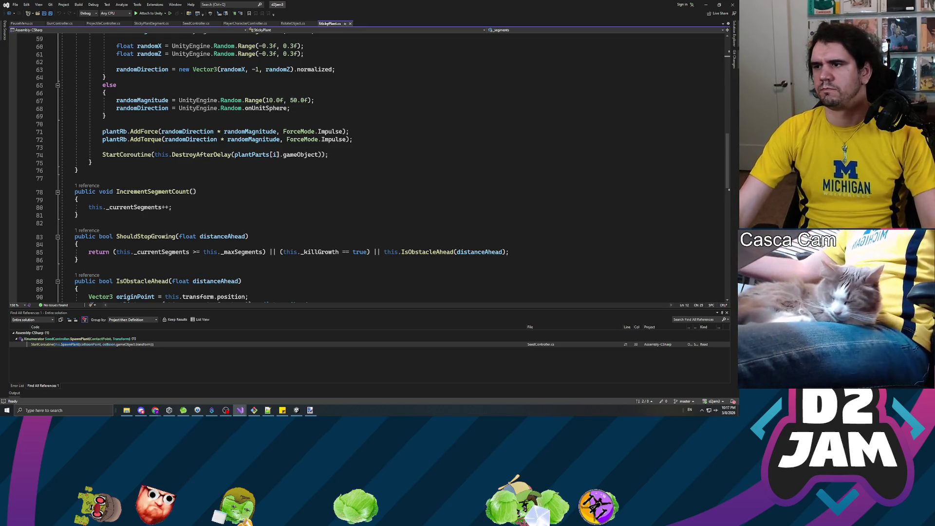
Switch to PlayerCharacterController.cs and scroll up from StickPlayer toward the Update method.
key(ctrl+Tab)
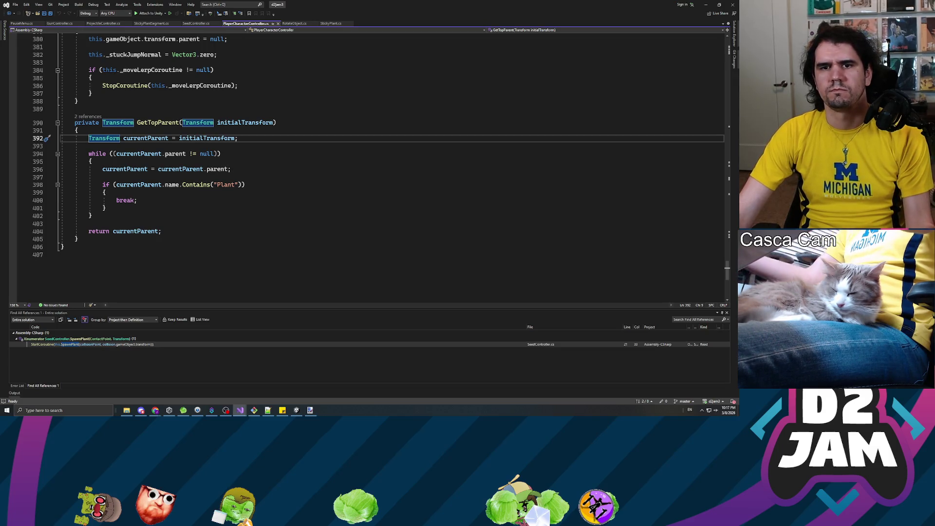
scroll(370, 165, up, 4)
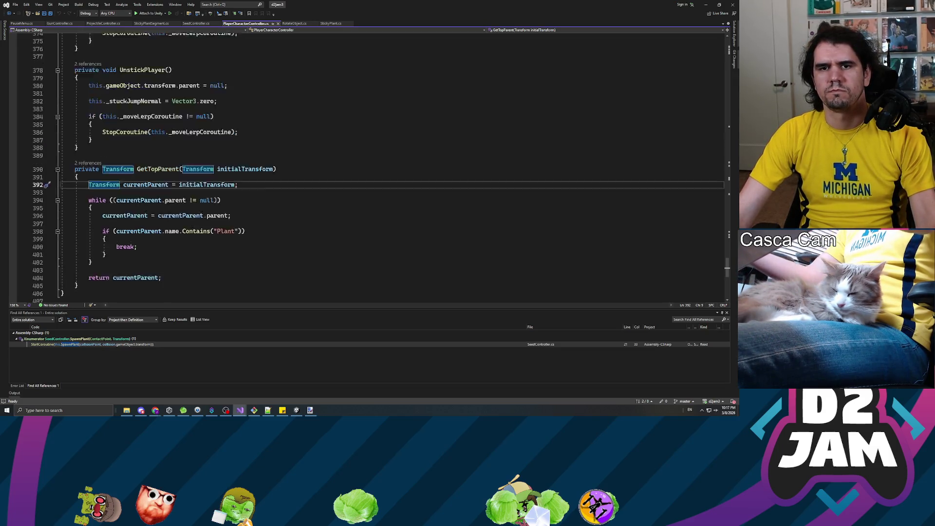
scroll(370, 166, up, 10)
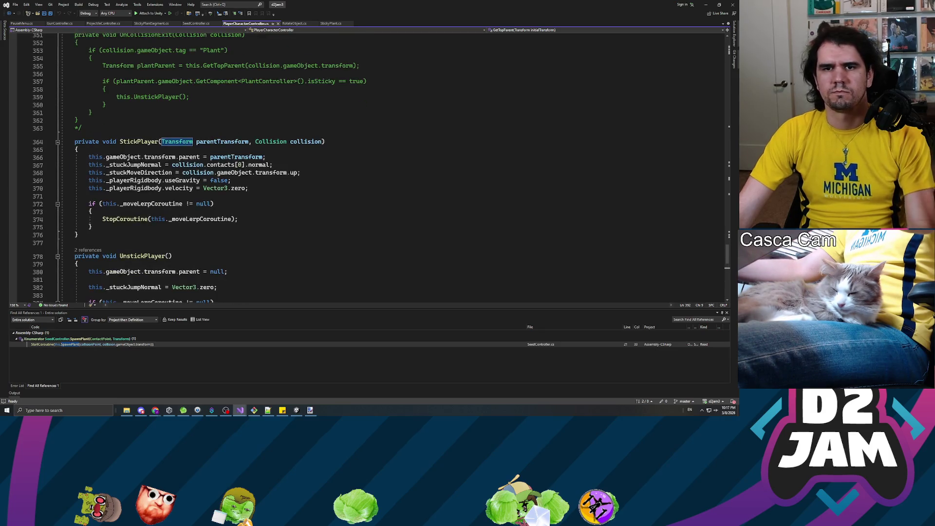
click(75, 112)
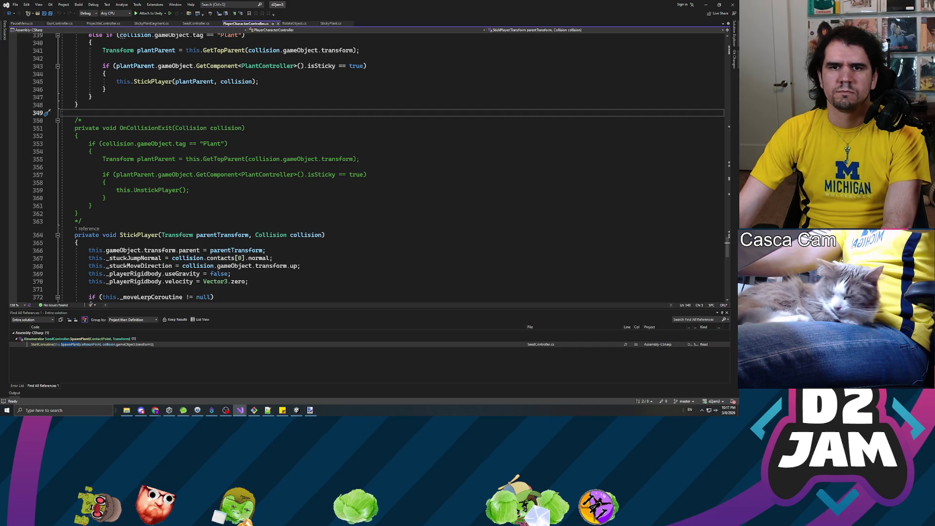
scroll(370, 166, up, 20)
scroll(281, 287, up, 20)
scroll(281, 288, up, 20)
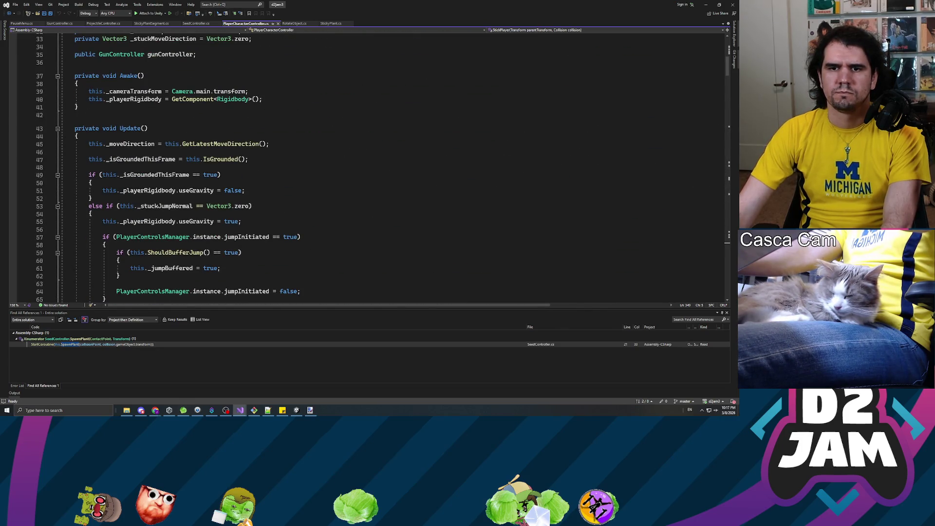
scroll(281, 288, down, 3)
Inspect the _stuckJumpNormal check on line 53 and place the cursor after line 66's closing brace.
click(117, 214)
click(134, 135)
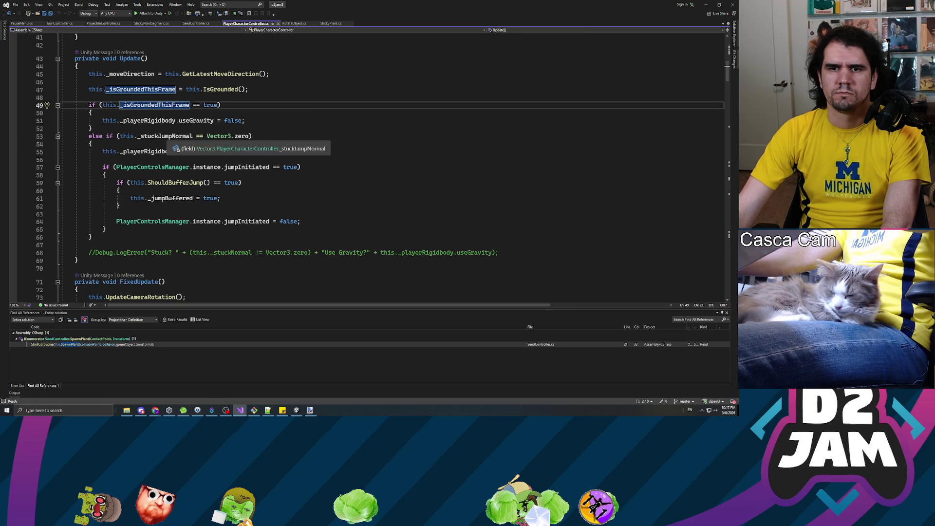
double_click(164, 136)
click(103, 160)
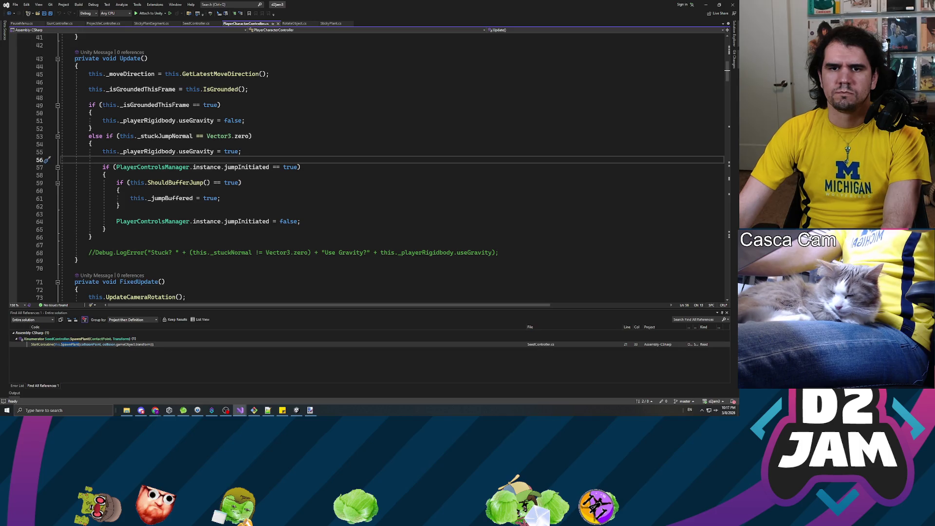
click(91, 237)
click(253, 136)
click(91, 237)
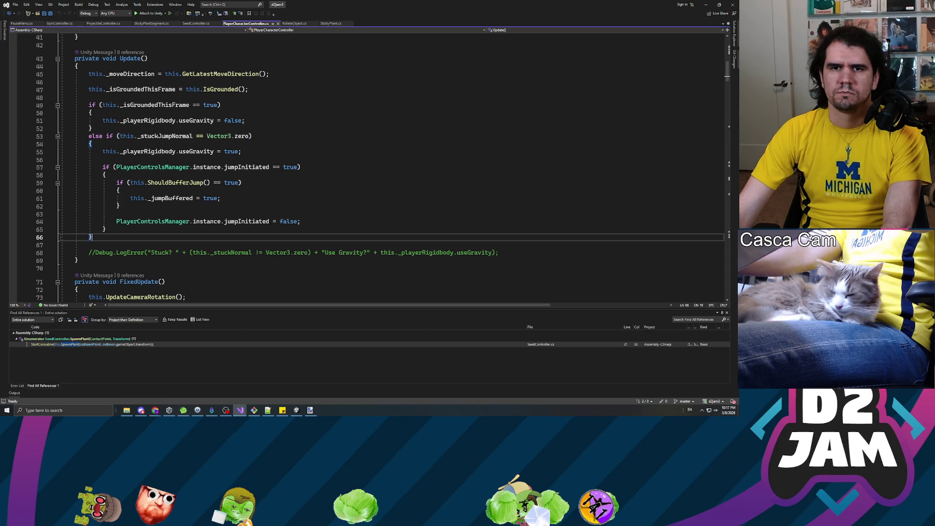
Add an empty else block with braces after the jump-handling block on line 66.
key(Return)
text(else)
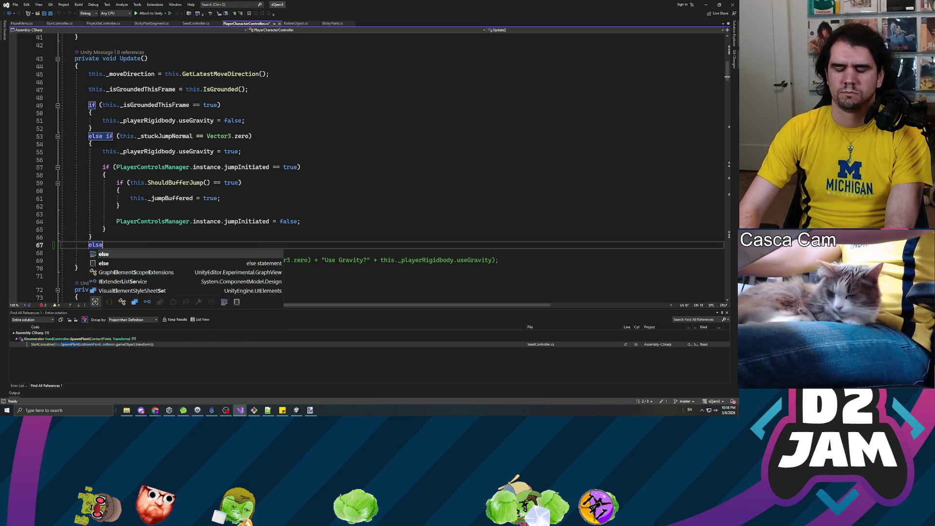
key(Return)
text({)
key(Return)
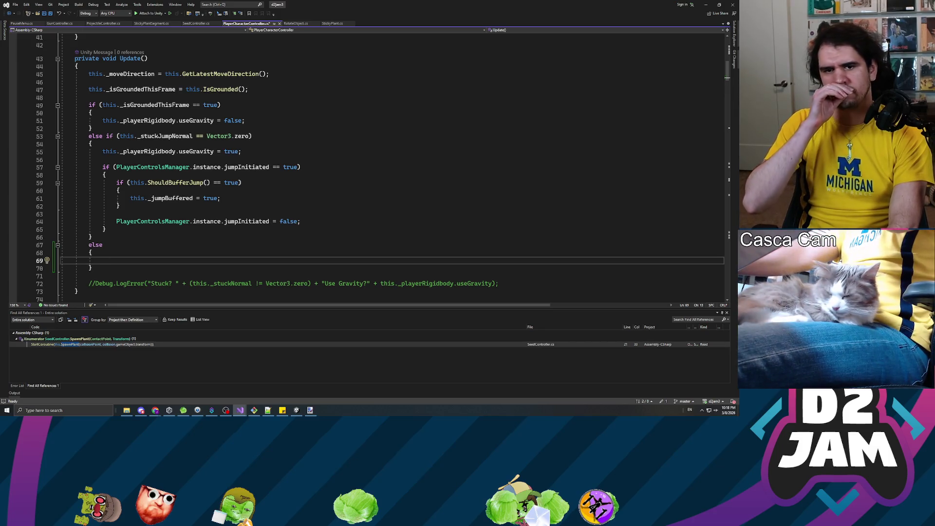
Turn it into else if (this.IsStillAttached()).
click(102, 245)
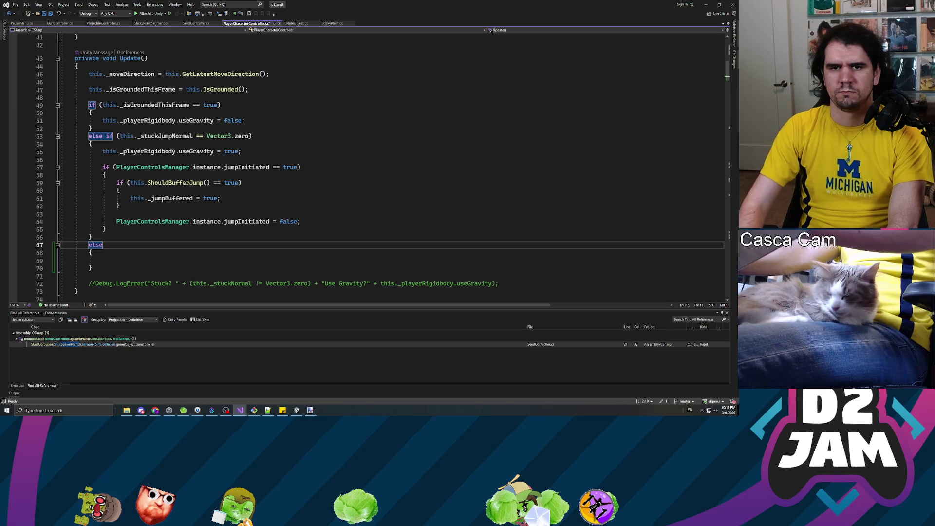
text( if ()
key(Left)
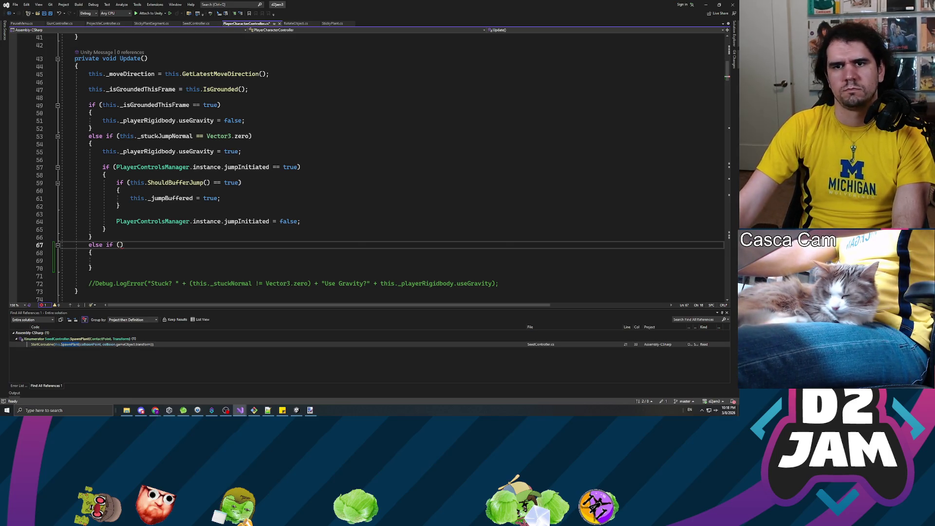
text(this.I)
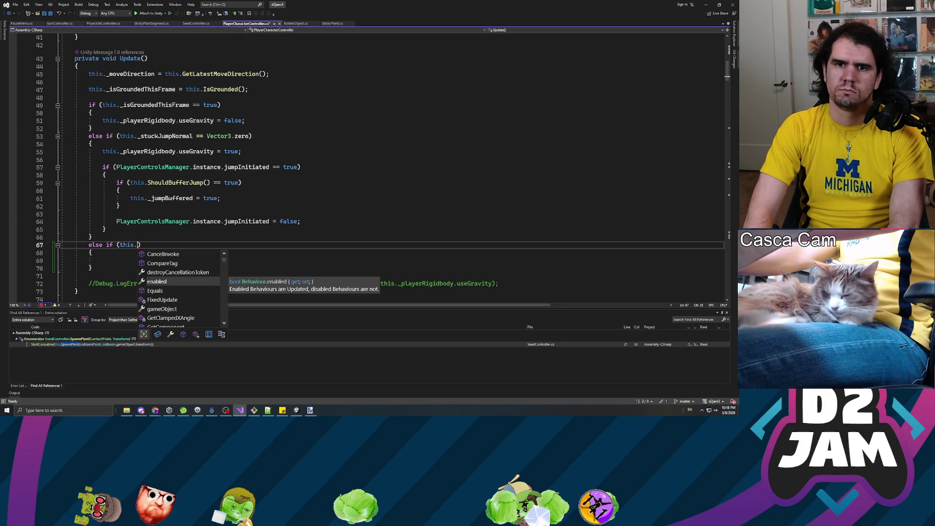
text(sStillAttachd)
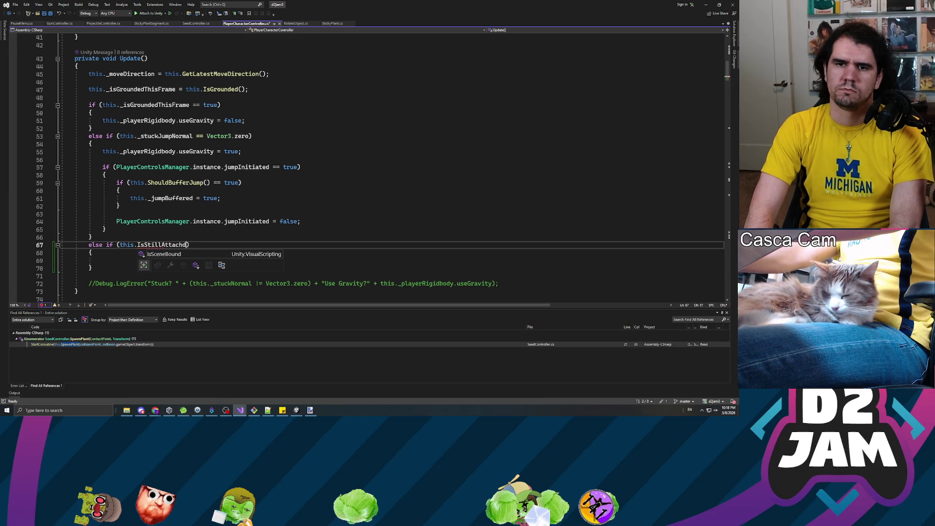
key(BackSpace)
text(ed()
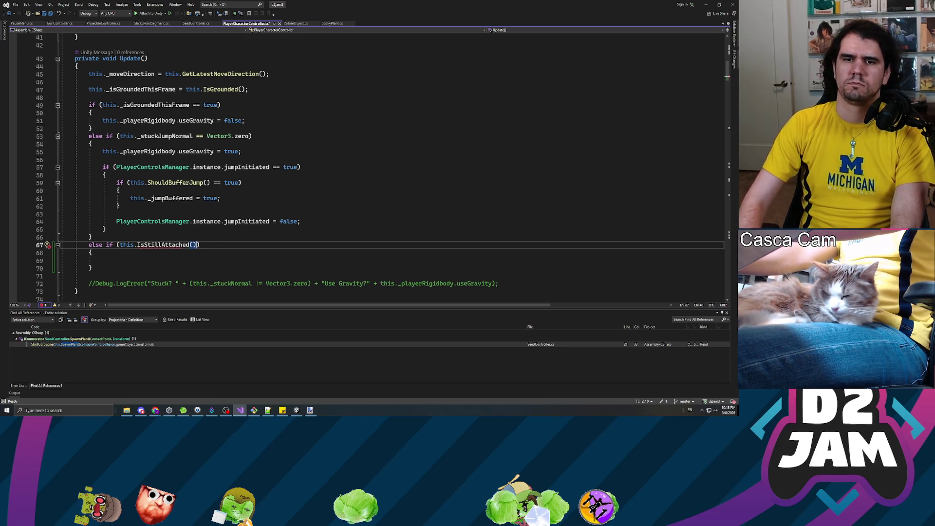
double_click(168, 246)
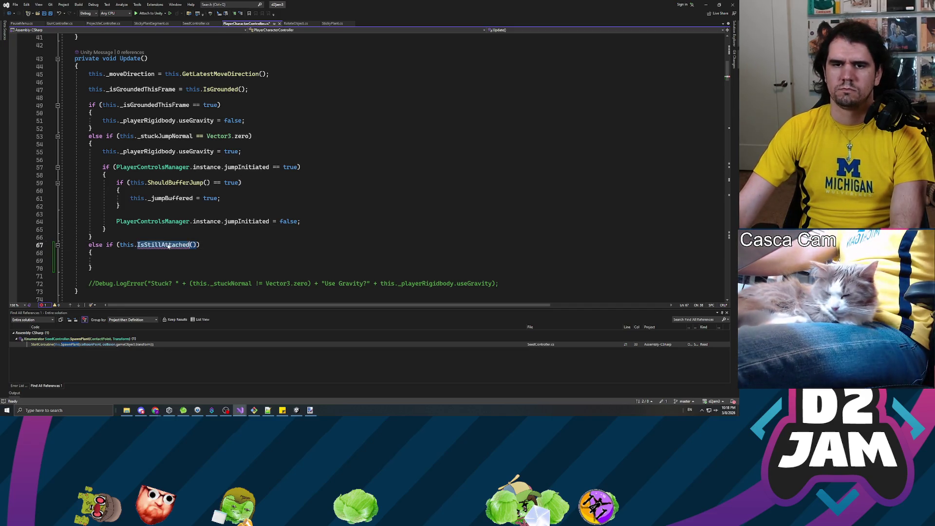
Scroll to the end of the file and place the cursor after GetTopParent's closing brace.
scroll(168, 246, down, 2)
scroll(168, 246, down, 20)
scroll(168, 246, down, 20)
scroll(168, 246, up, 16)
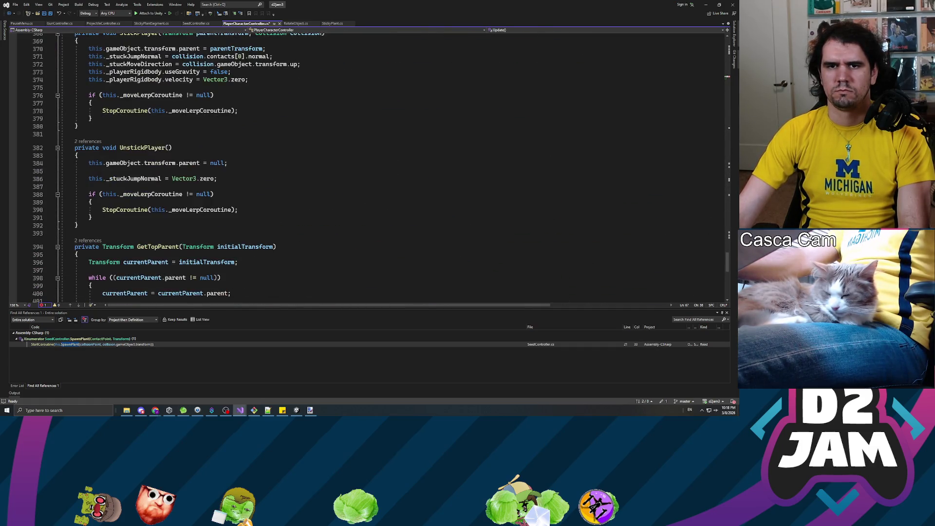
scroll(167, 246, up, 1)
scroll(168, 246, down, 19)
click(77, 222)
Add an empty private void IsStillAttached() method below GetTopParent and save the script.
key(Return)
key(Return)
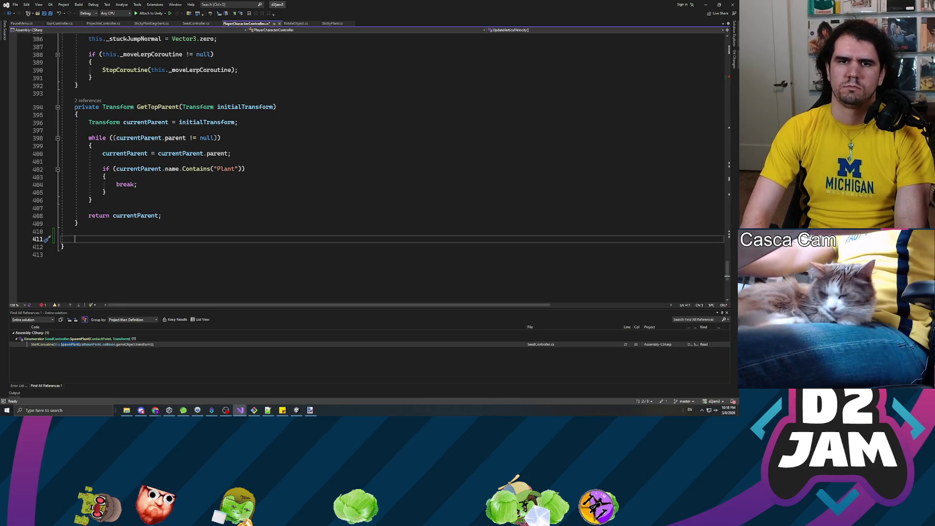
text(prive)
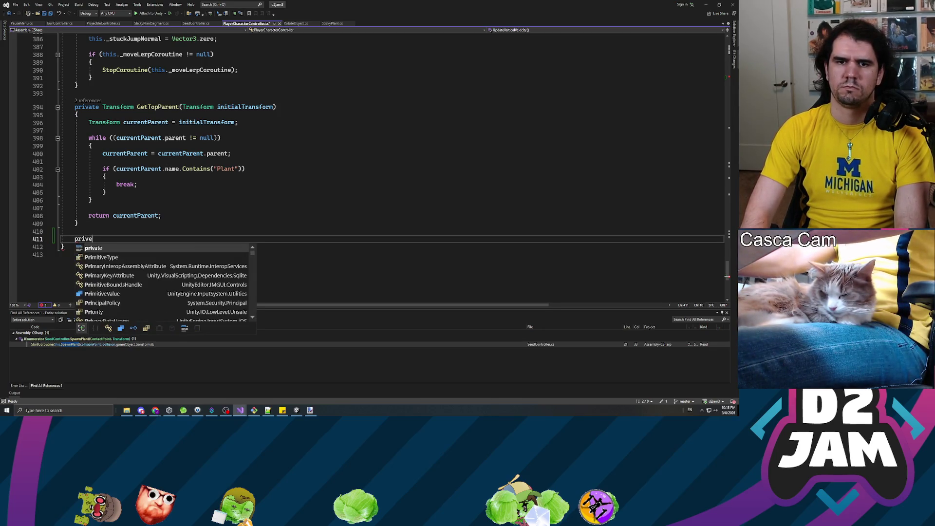
key(space)
text(s)
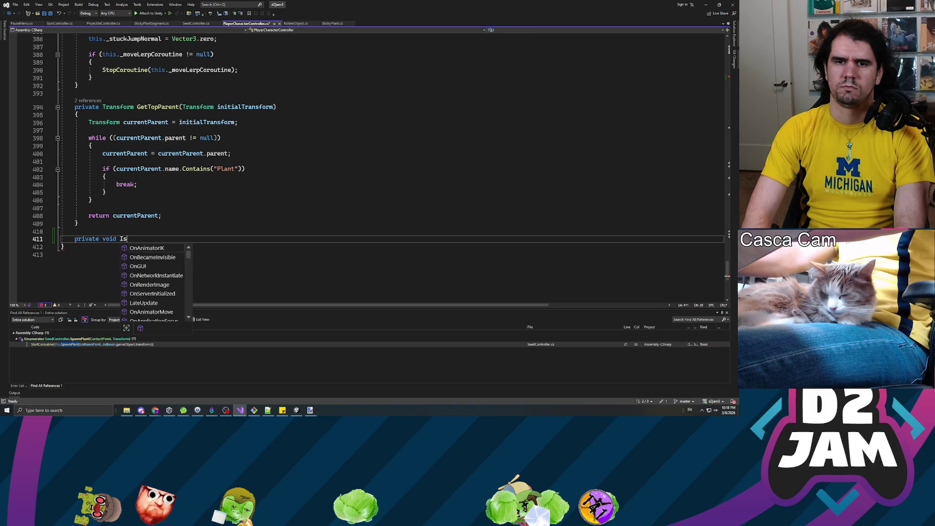
text(StillAttached())
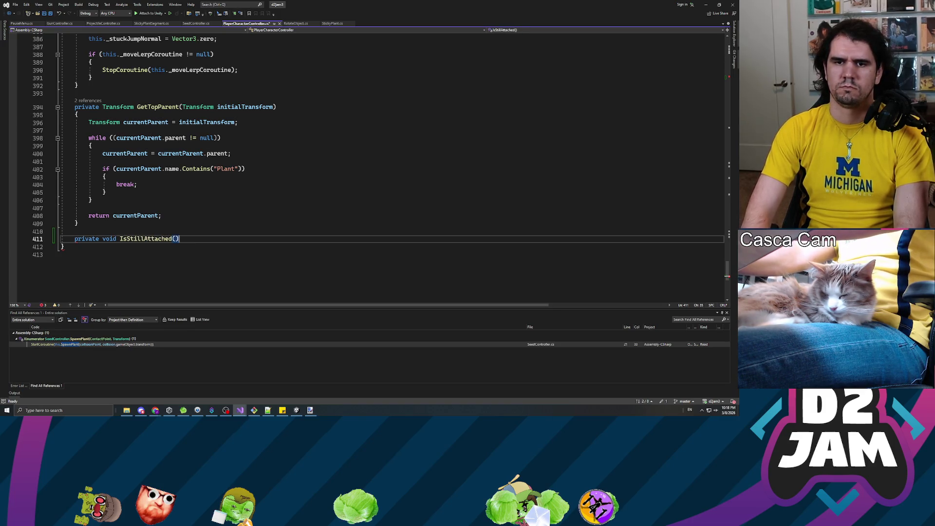
key(Return)
text({)
key(Return)
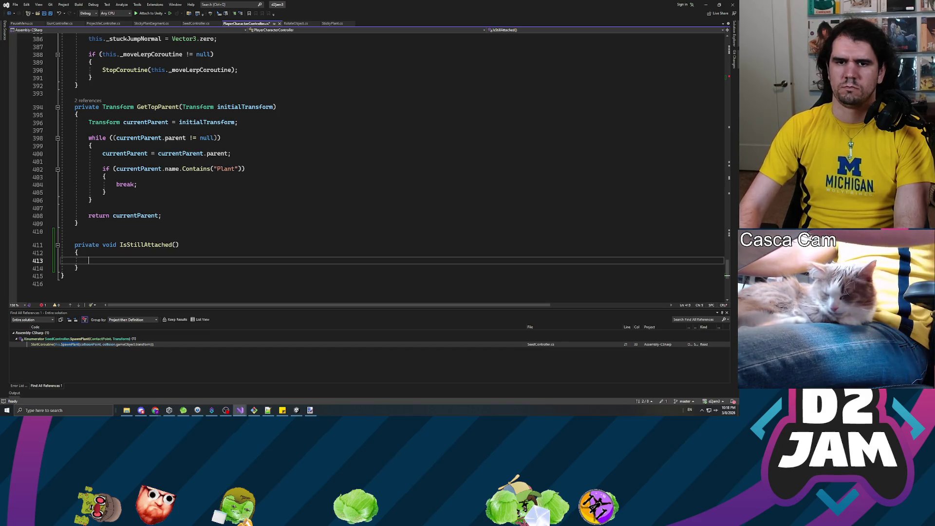
key(Up)
key(Up)
key(Up)
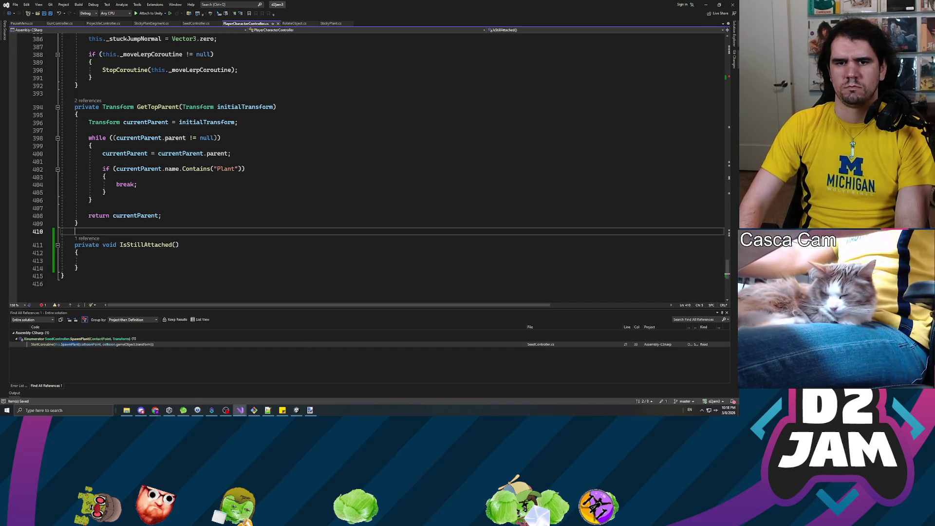
key(Return)
key(ctrl+s)
Write a '//Raycast…' comment above the method about raycasting along the normal.
text(//Rayca)
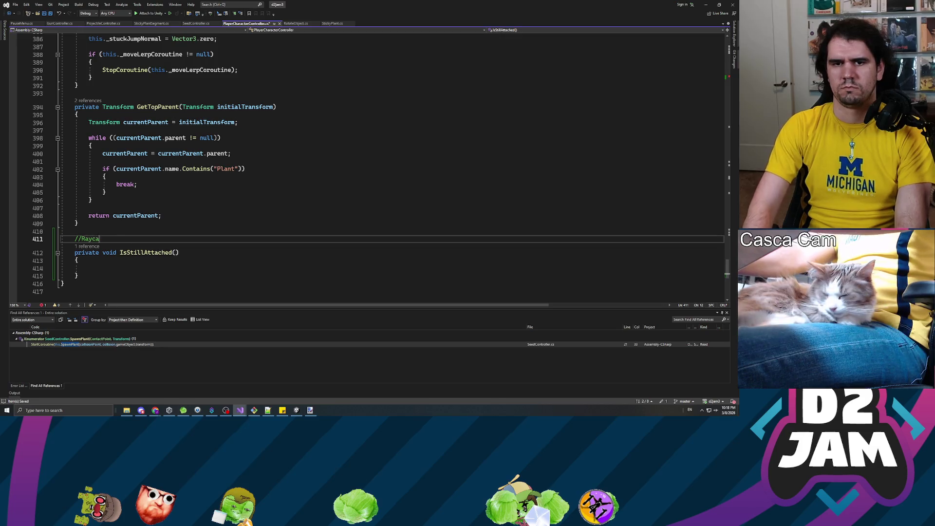
text(st in the direction of the normal)
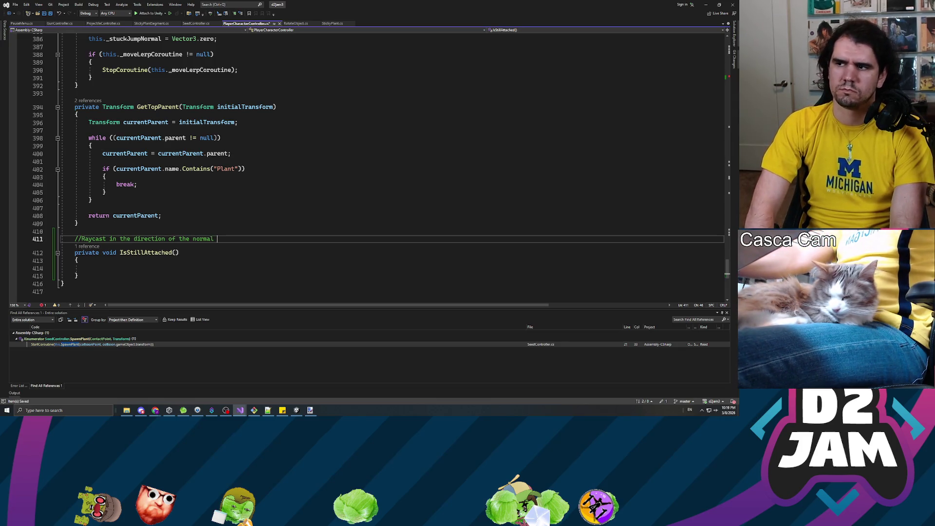
text(from the co)
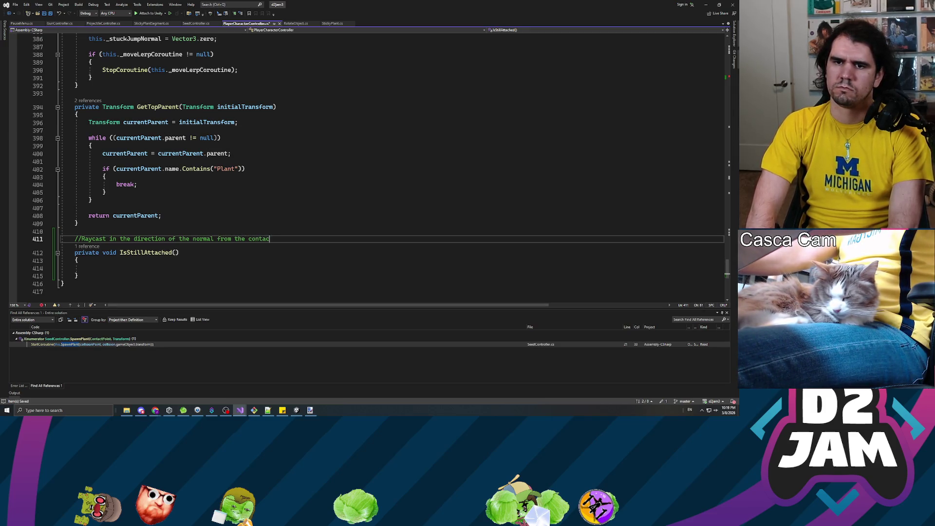
text(nt)
scroll(365, 165, up, 14)
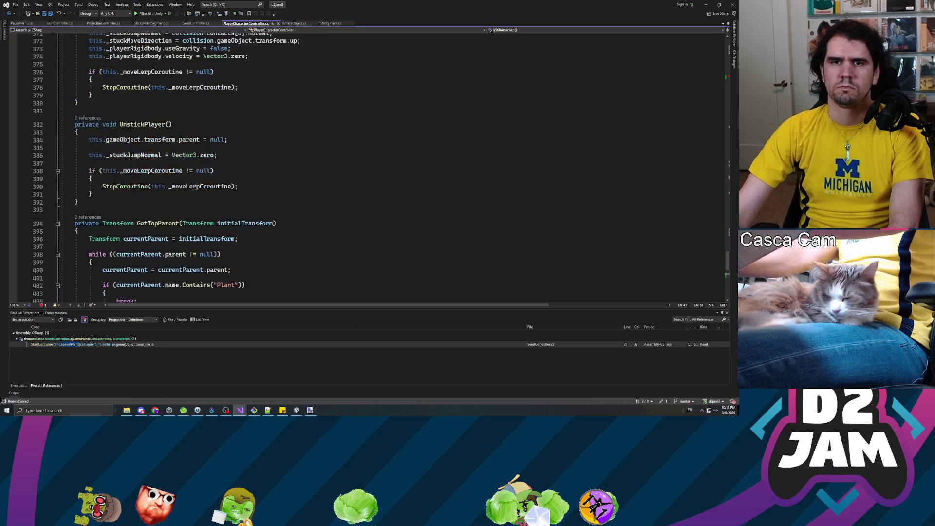
Jump to StickPlayer's definition from its call in OnCollisionEnter.
scroll(365, 166, up, 9)
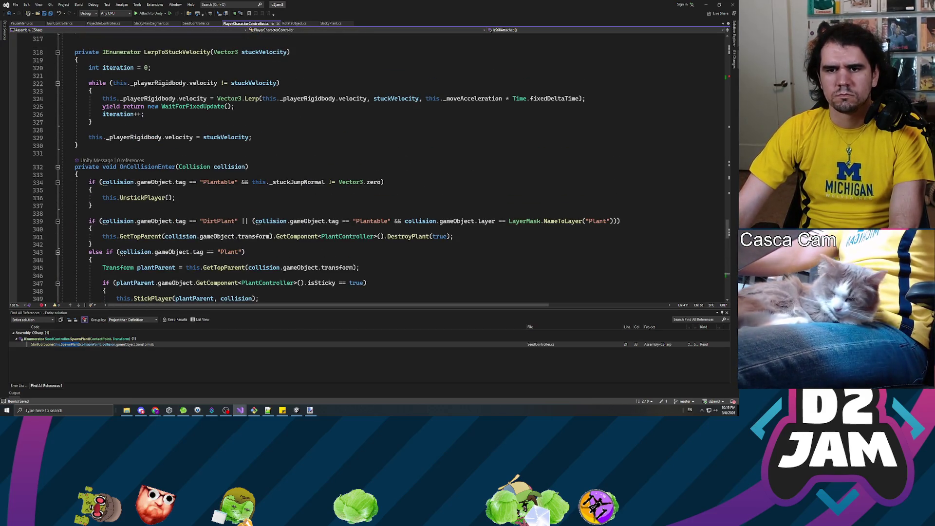
scroll(365, 165, down, 2)
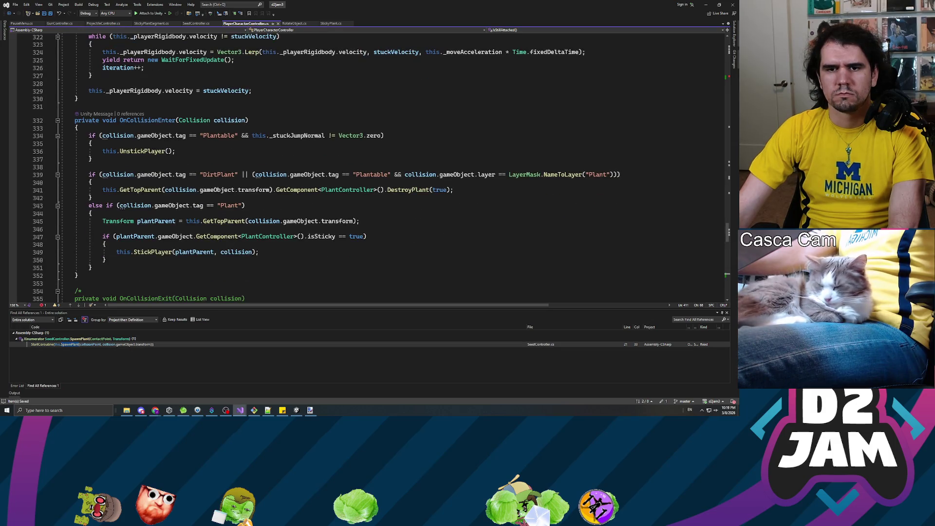
click(148, 251)
right_click(148, 252)
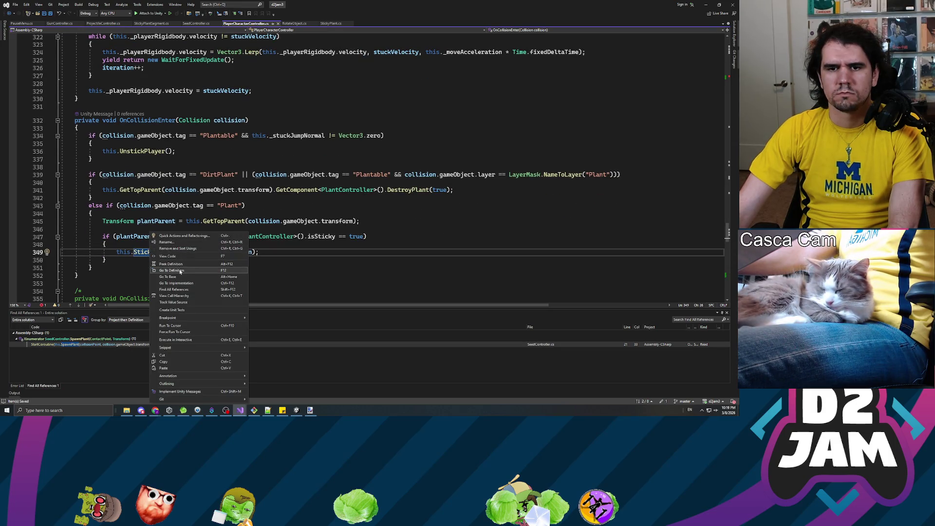
click(171, 271)
Scroll to the class's field declarations and place the cursor below the Vector3 fields.
scroll(200, 167, down, 2)
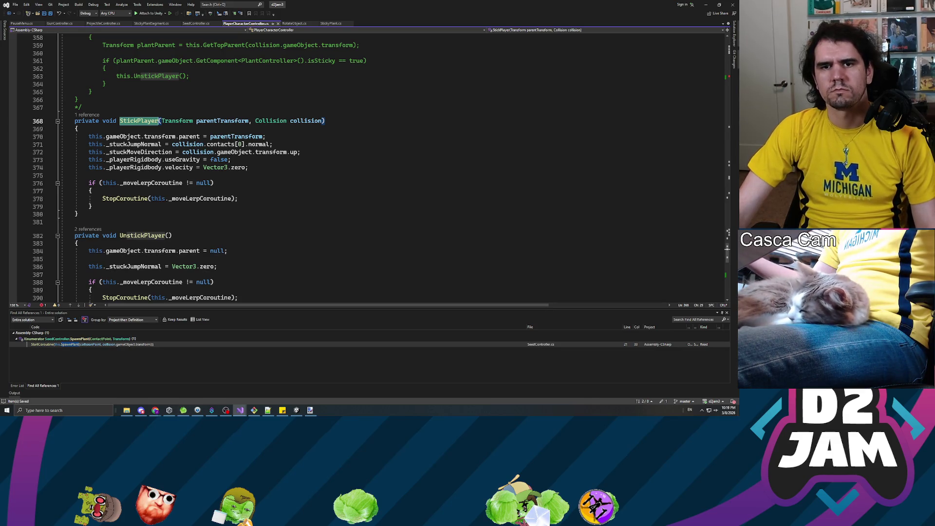
scroll(365, 165, up, 20)
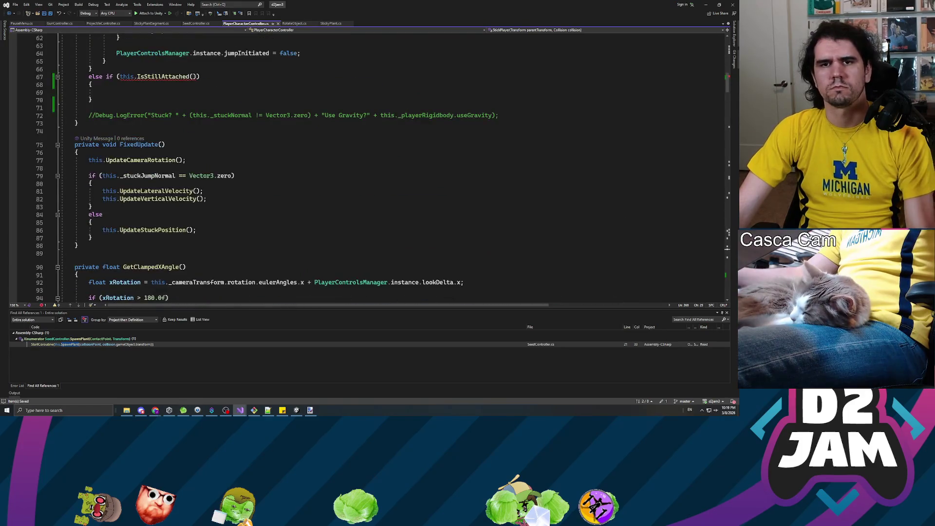
scroll(365, 165, up, 7)
scroll(365, 165, down, 6)
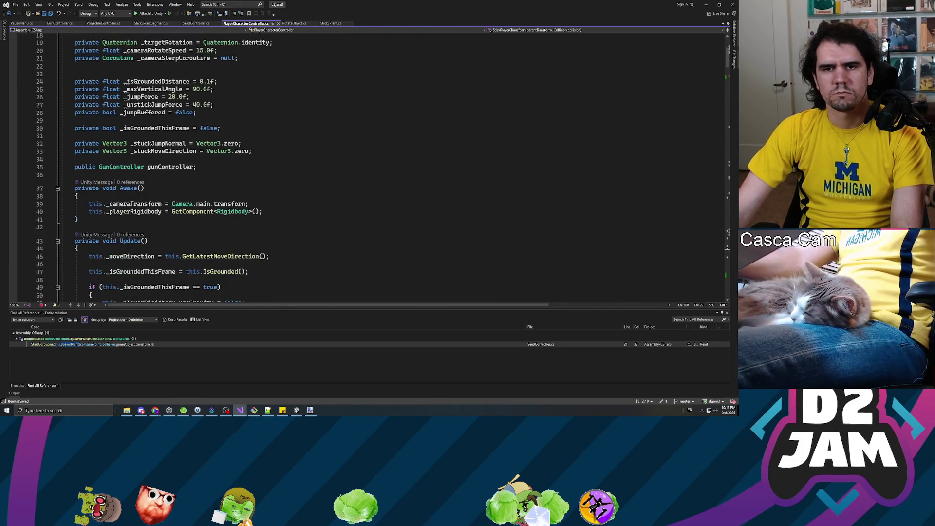
click(146, 166)
Add 'private Vector3 _contactPoint = Vector3.zero;' on line 34, renaming it _stuckContactPoint.
key(Up)
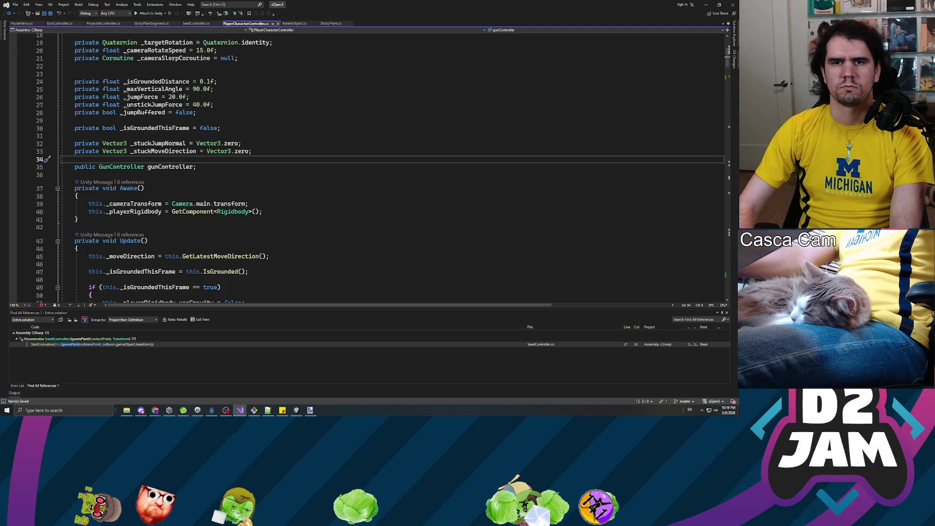
key(Return)
key(Up)
text(private Vector3)
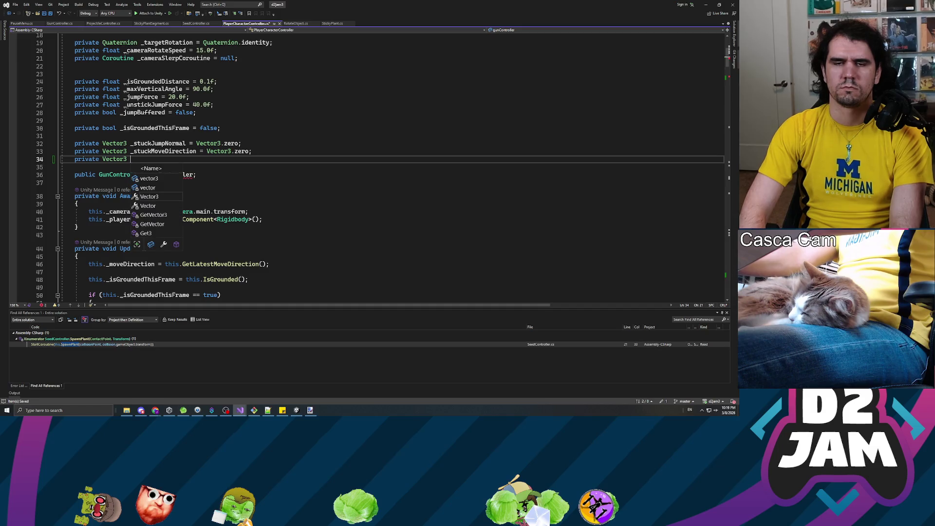
text( _contactPoint)
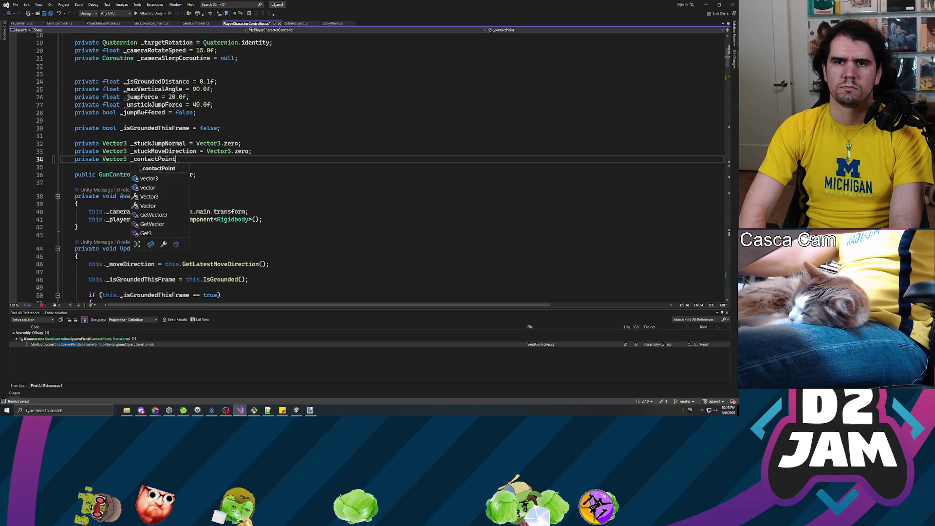
text( = Vector3.zero;)
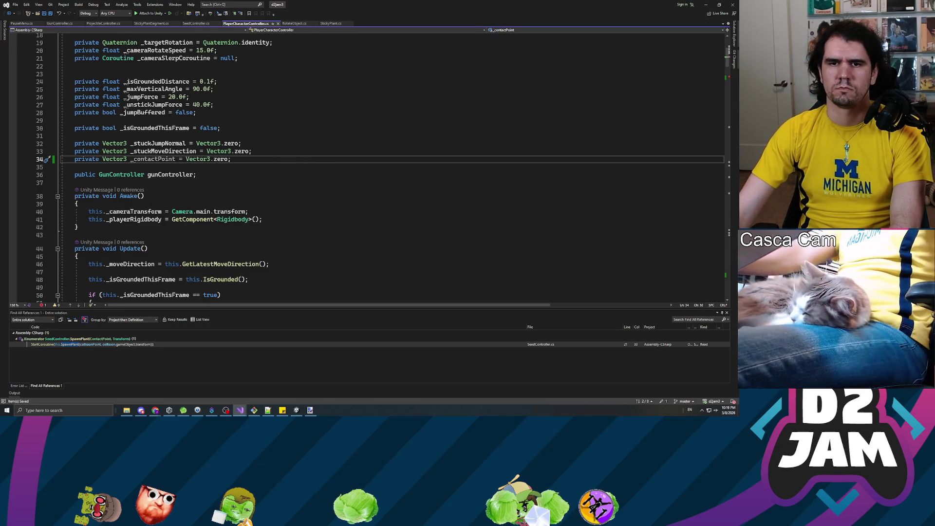
click(133, 159)
text(stck)
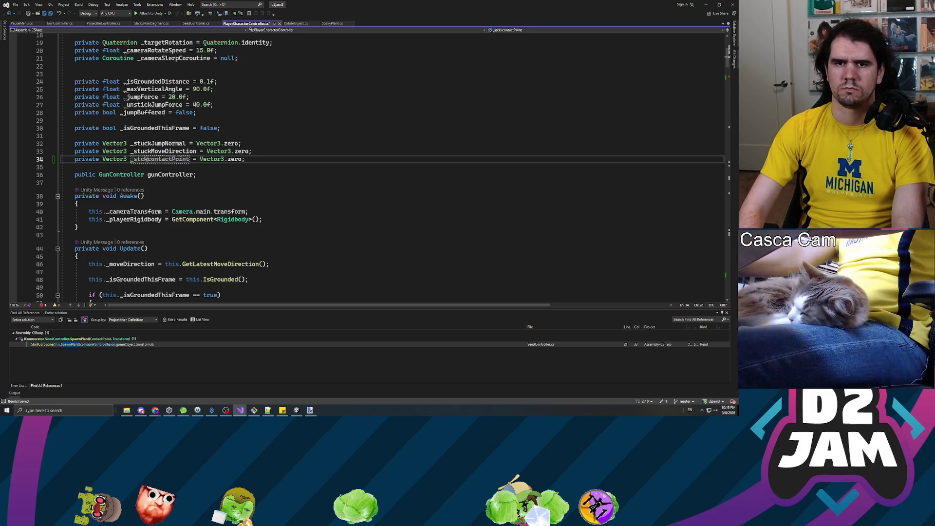
key(BackSpace)
key(BackSpace)
text(uck)
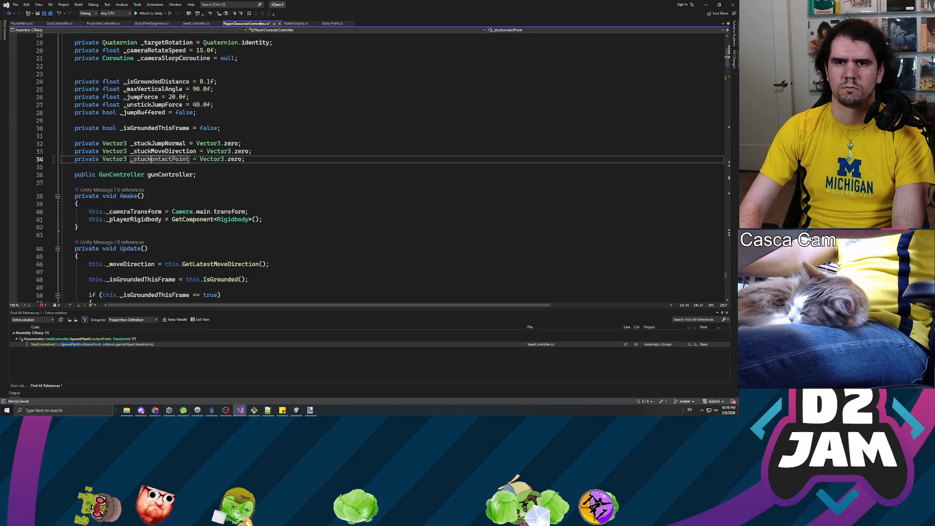
key(Delete)
text(C)
scroll(144, 291, down, 20)
Search for 'stickplayer' and go to the StickPlayer method definition.
scroll(144, 291, down, 20)
scroll(365, 166, down, 13)
scroll(365, 166, down, 6)
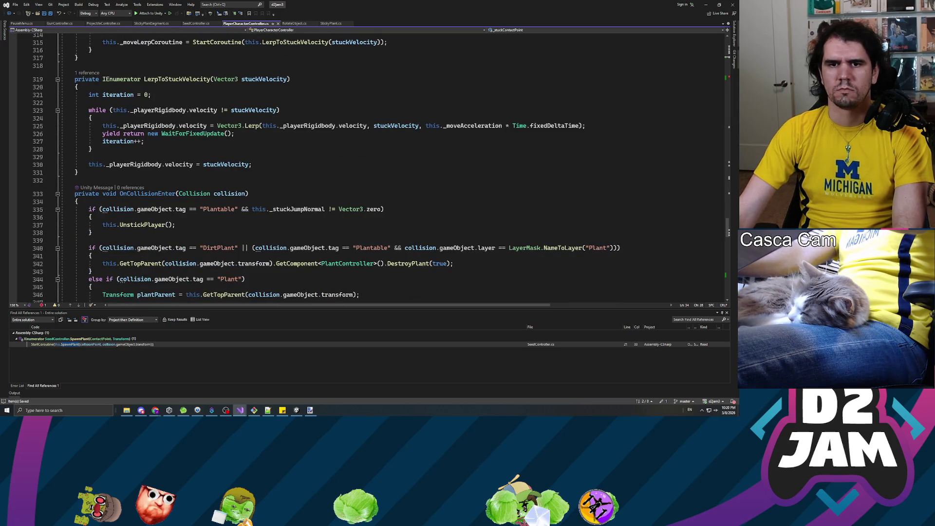
key(ctrl+f)
text(stickplayer)
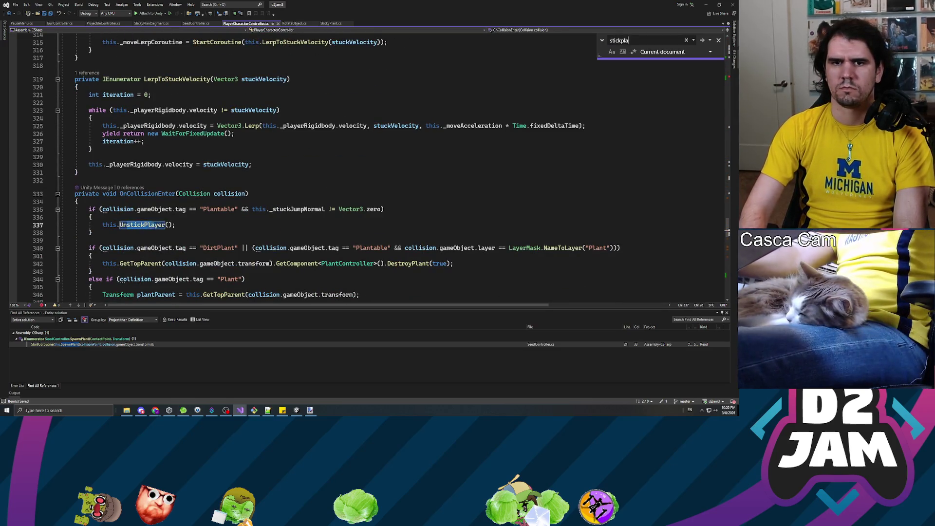
key(Return)
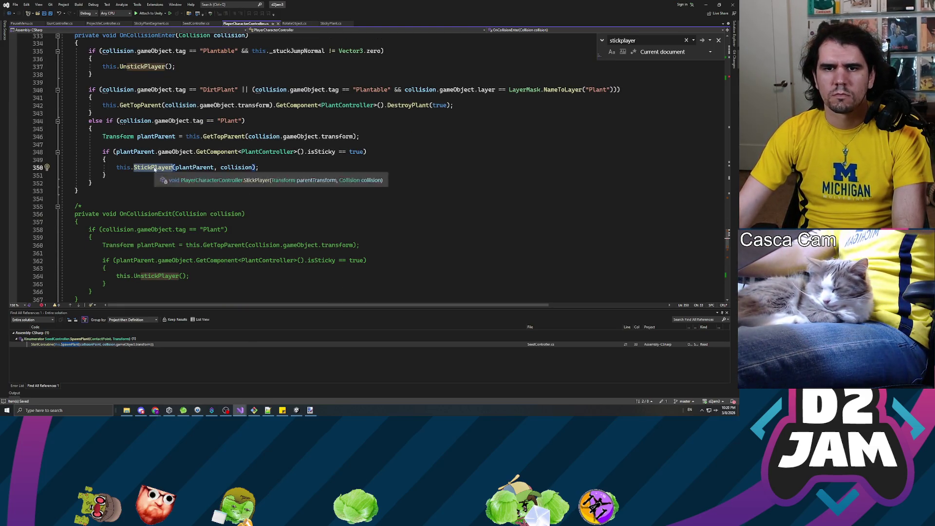
right_click(154, 168)
click(176, 205)
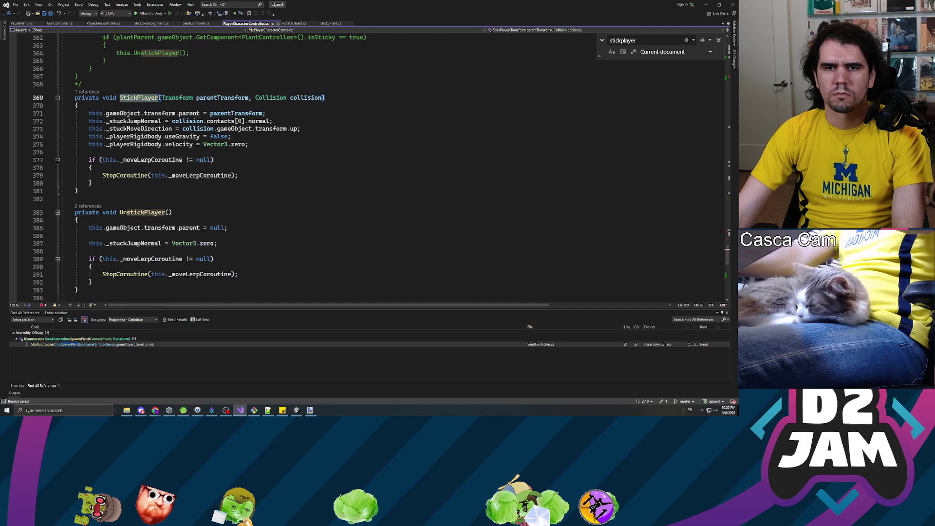
Insert a line after the parent assignment beginning 'this._stuckContactPoint = collision.con'.
click(89, 121)
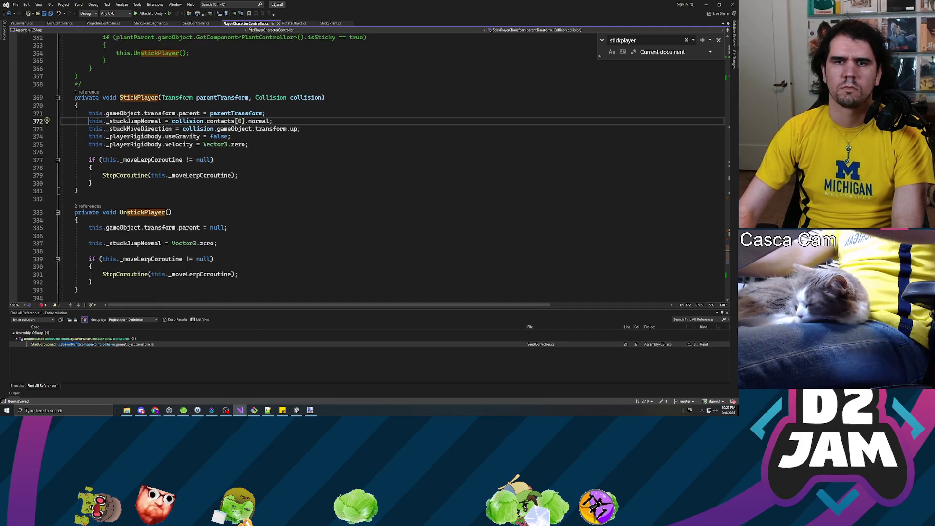
key(ctrl+Return)
text(this_)
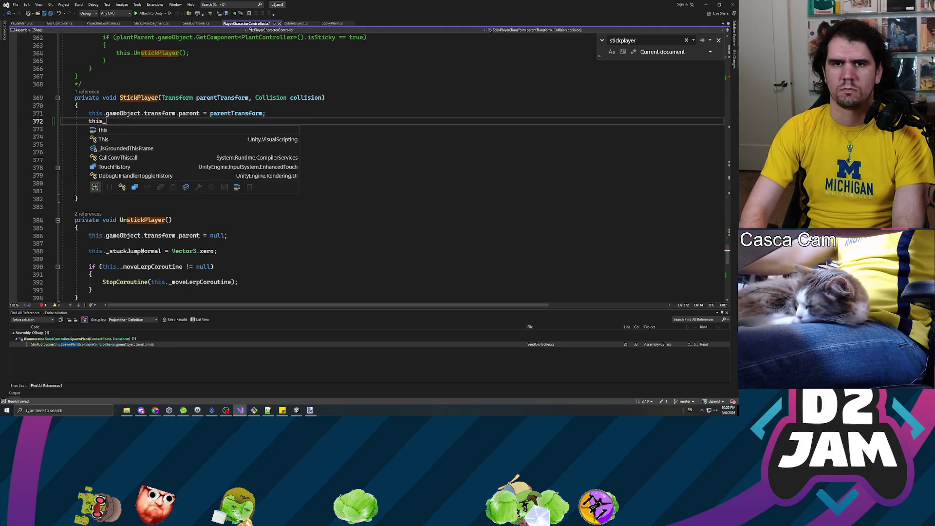
key(BackSpace)
text(._stuckC)
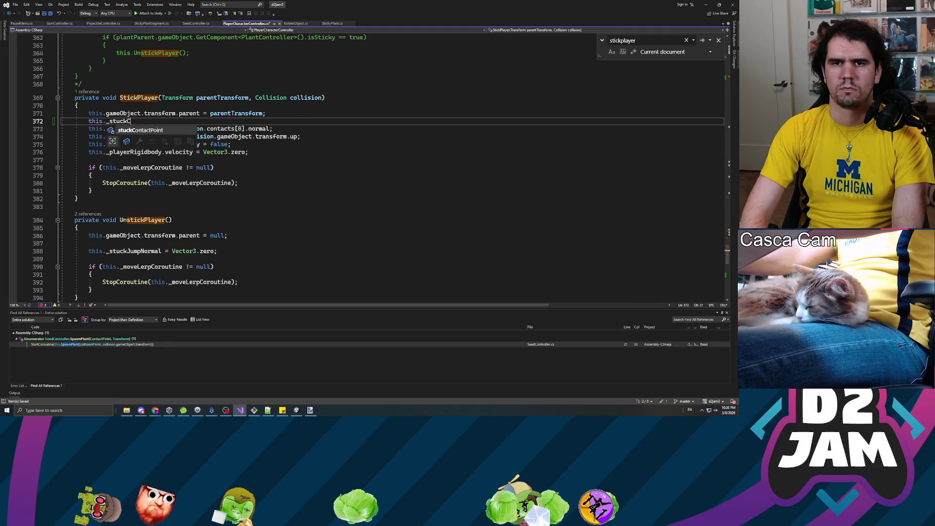
key(Tab)
text(= )
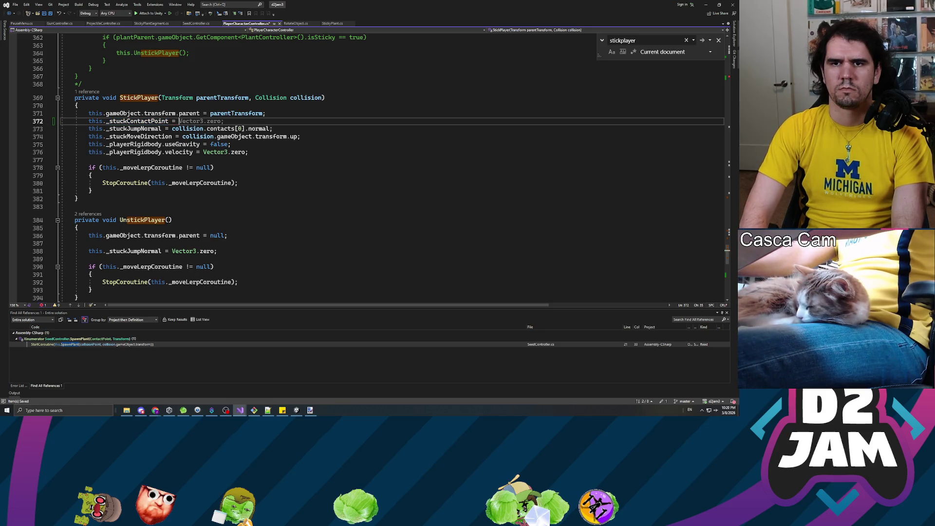
text(collision.)
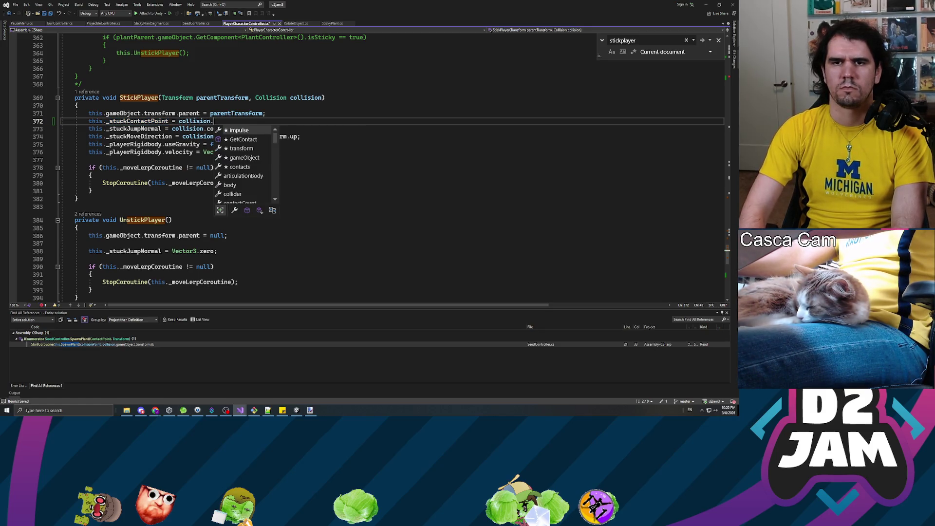
text(con)
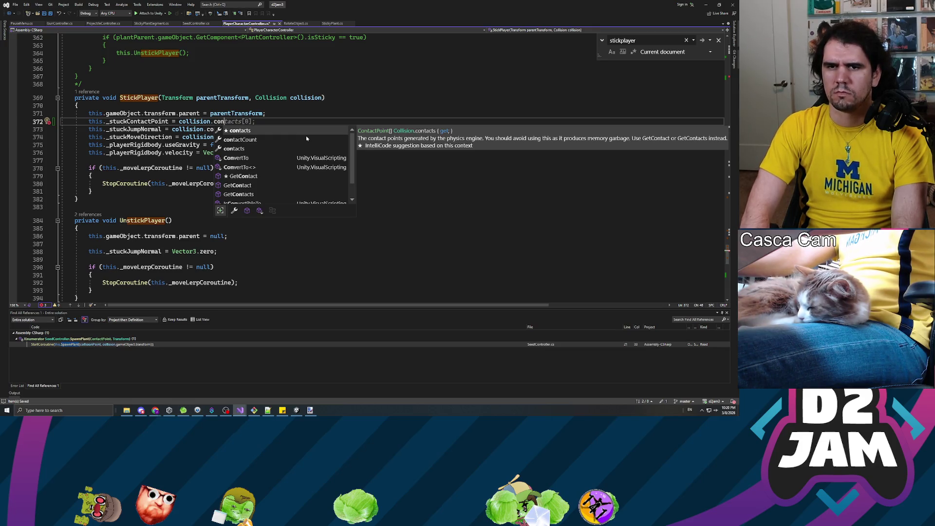
Write collision.GetContact(0) on line 372 and browse the contact's properties like point and thisCollider.
key(BackSpace)
key(BackSpace)
key(BackSpace)
text(getcont)
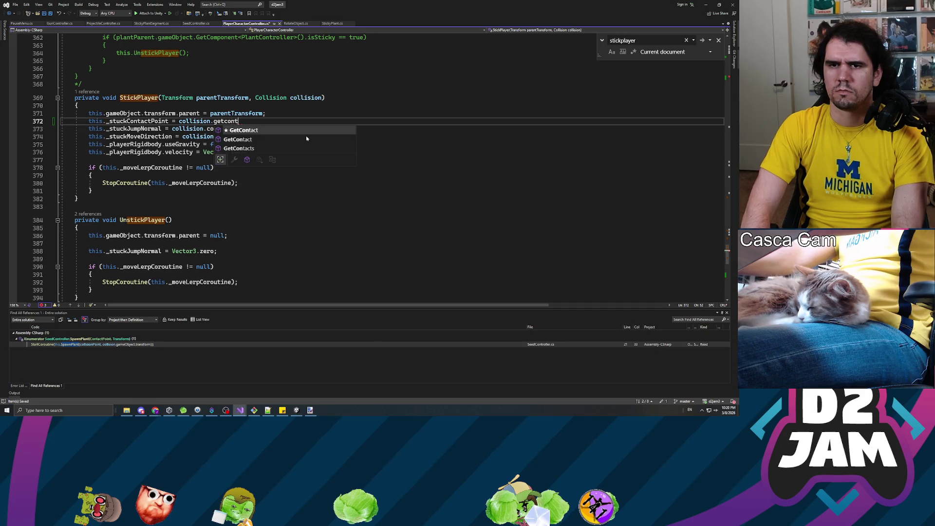
text(a)
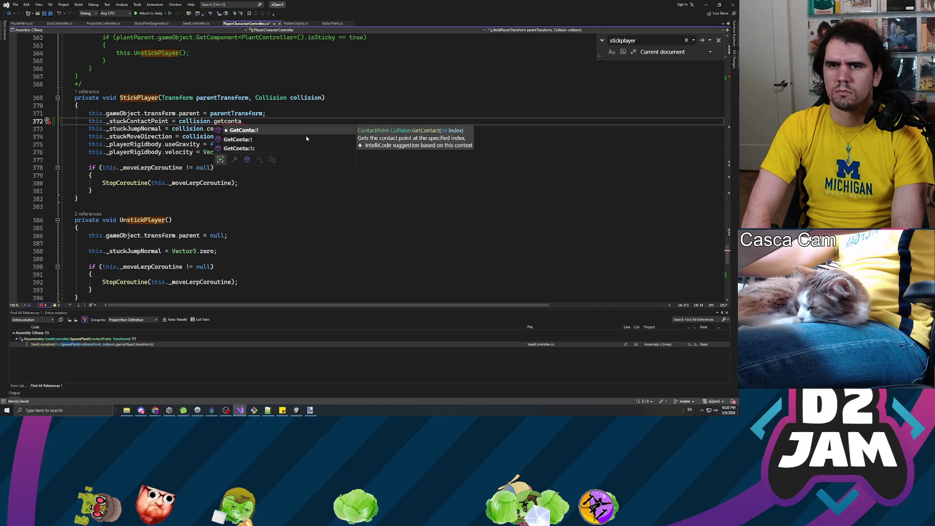
key(Tab)
text((0);)
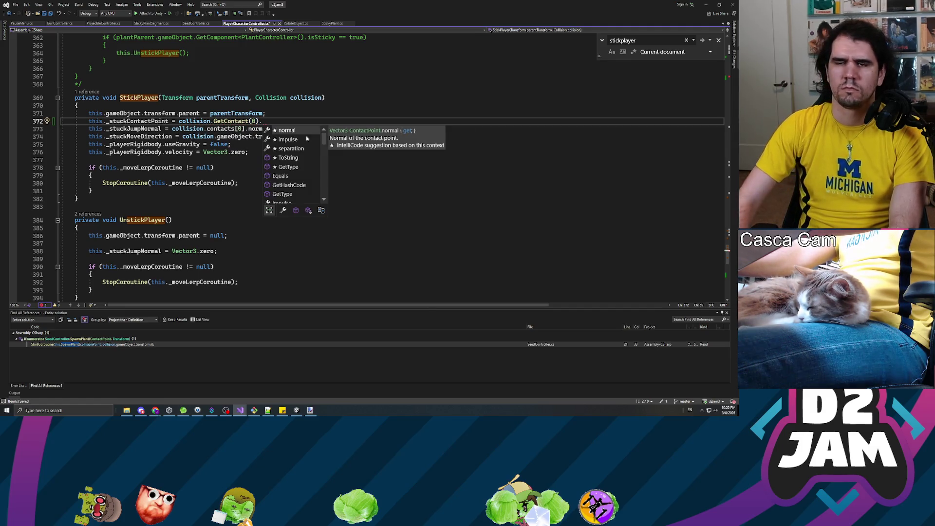
key(Down)
key(Down)
key(Down)
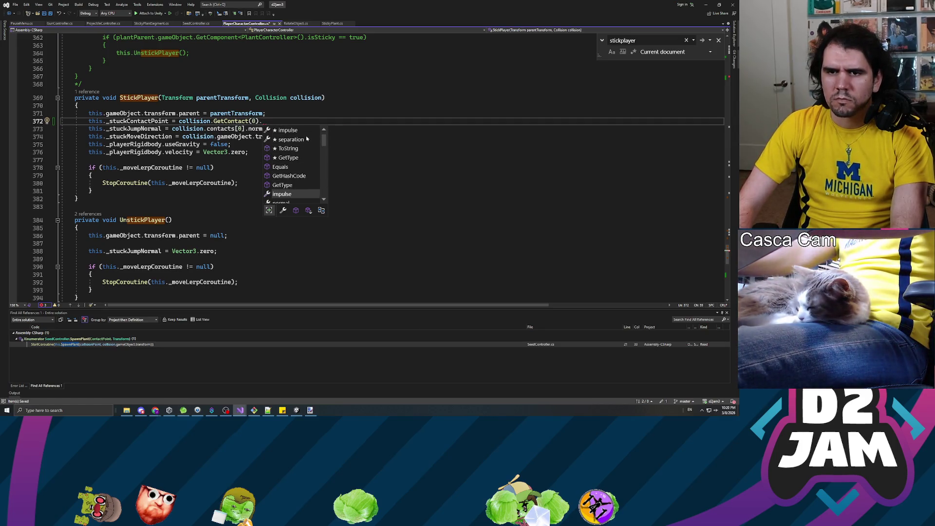
key(Down)
key(Down)
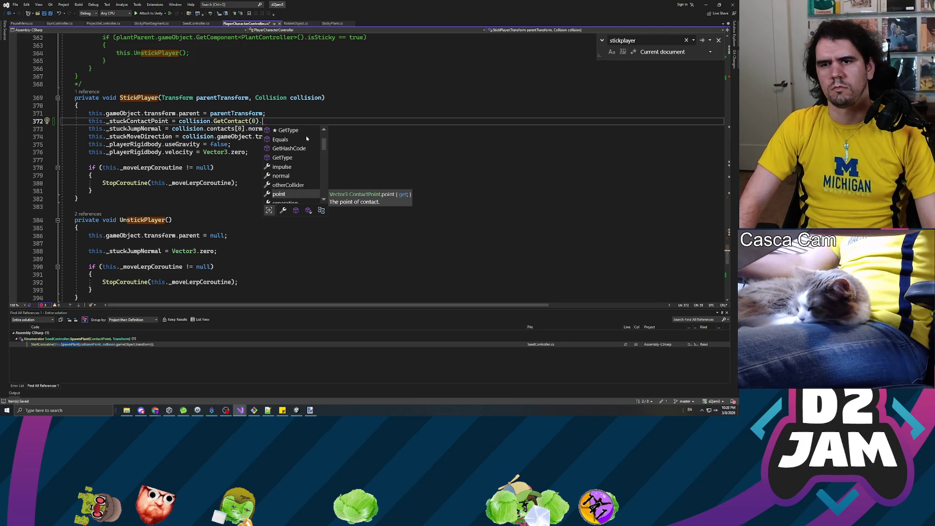
key(Down)
key(Down)
key(Up)
key(Up)
key(Up)
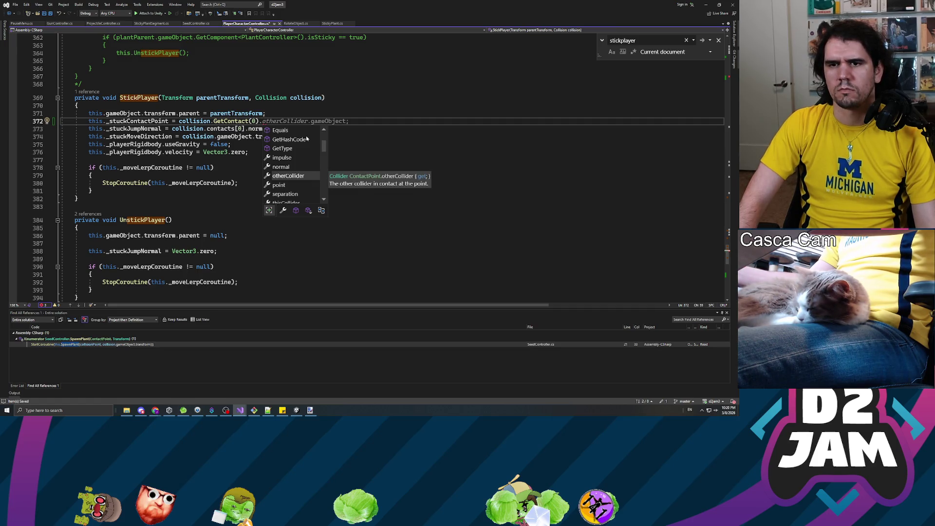
key(Down)
key(Down)
key(Down)
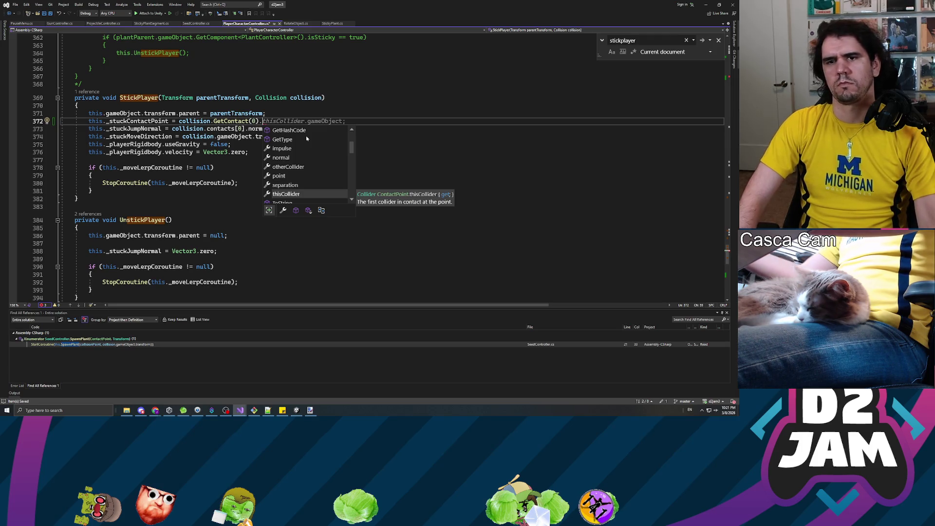
key(Escape)
Try thisCollider's members, then replace them with .point so _stuckContactPoint gets the contact point.
text(thisCollider.)
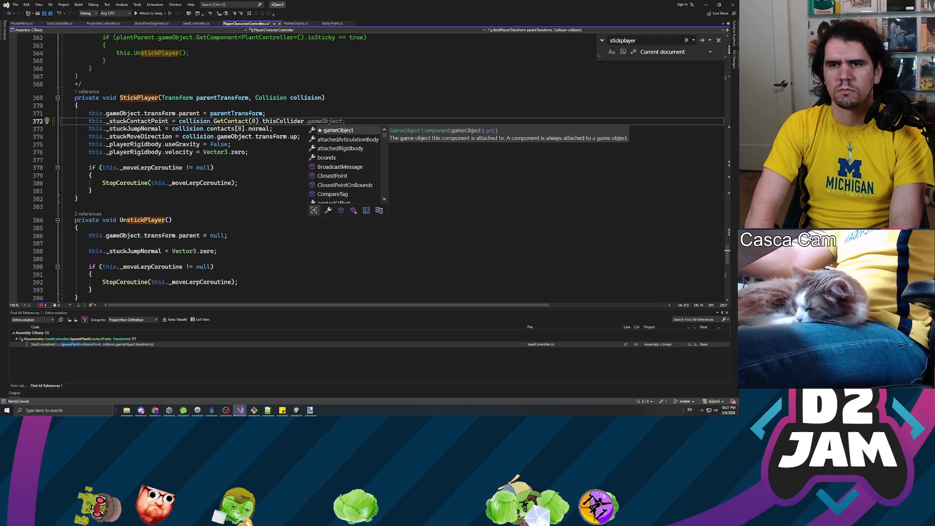
key(Down)
key(Down)
key(Down)
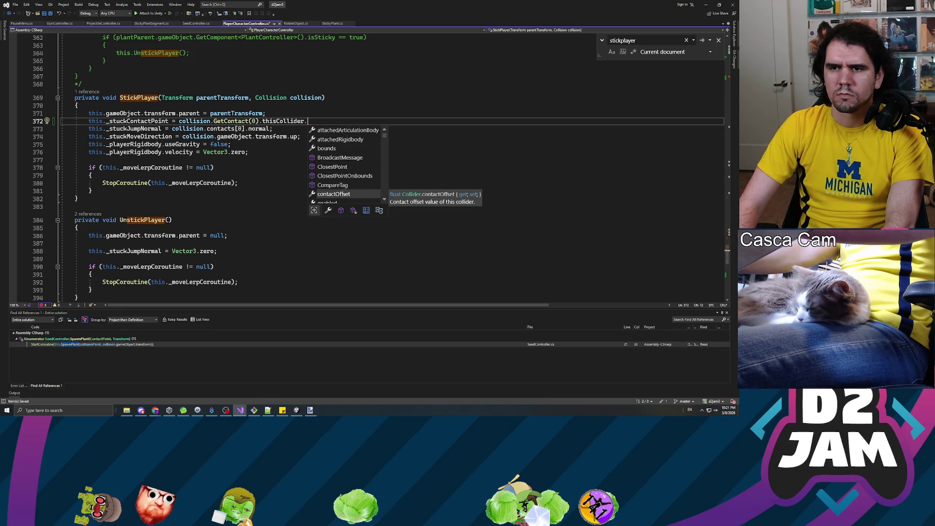
key(Down)
key(Down)
key(Down)
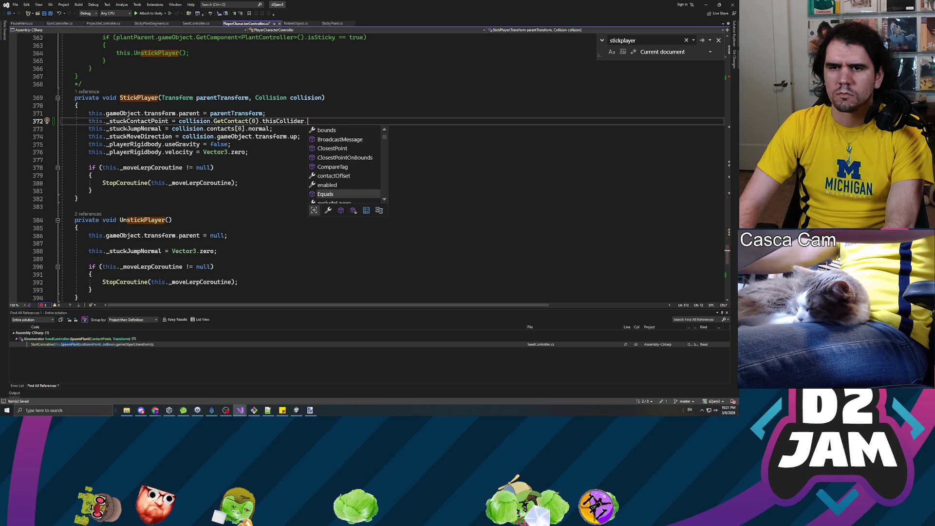
key(Down)
key(Down)
key(Down)
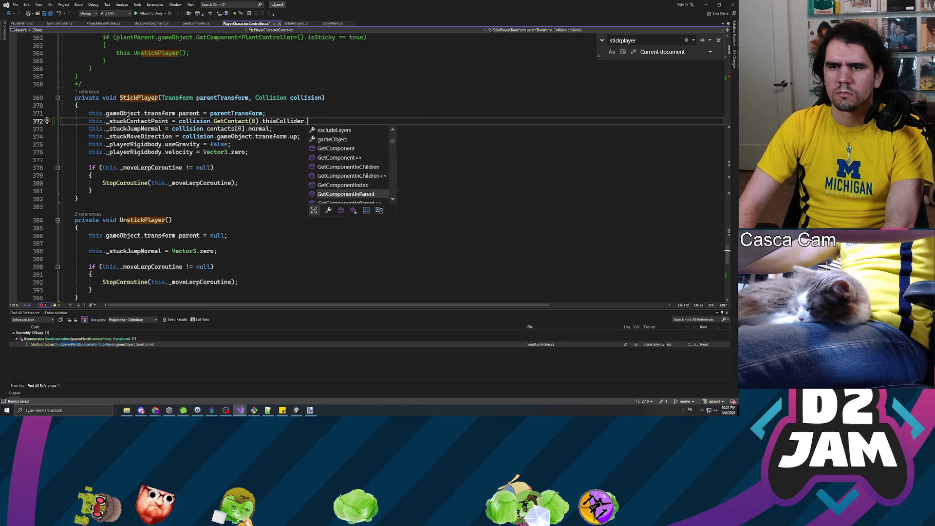
key(Up)
key(Up)
key(Up)
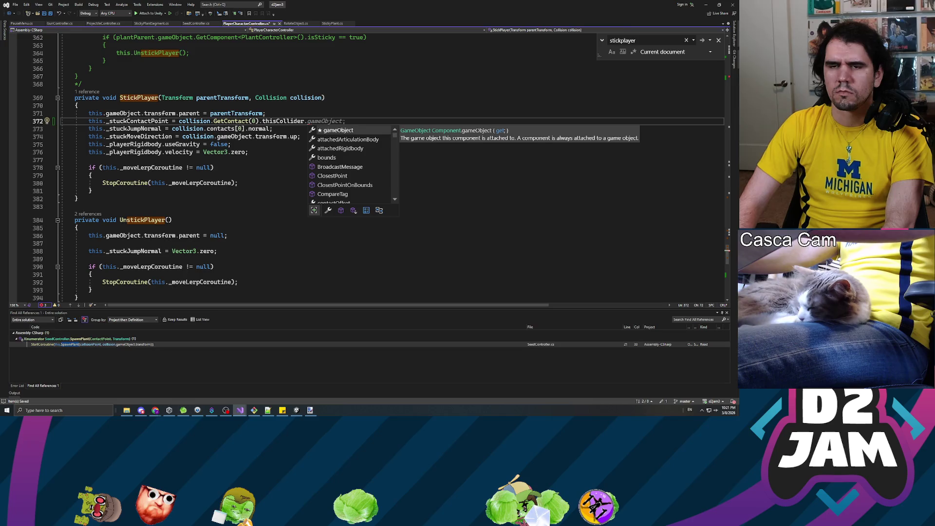
key(BackSpace)
key(BackSpace)
key(BackSpace)
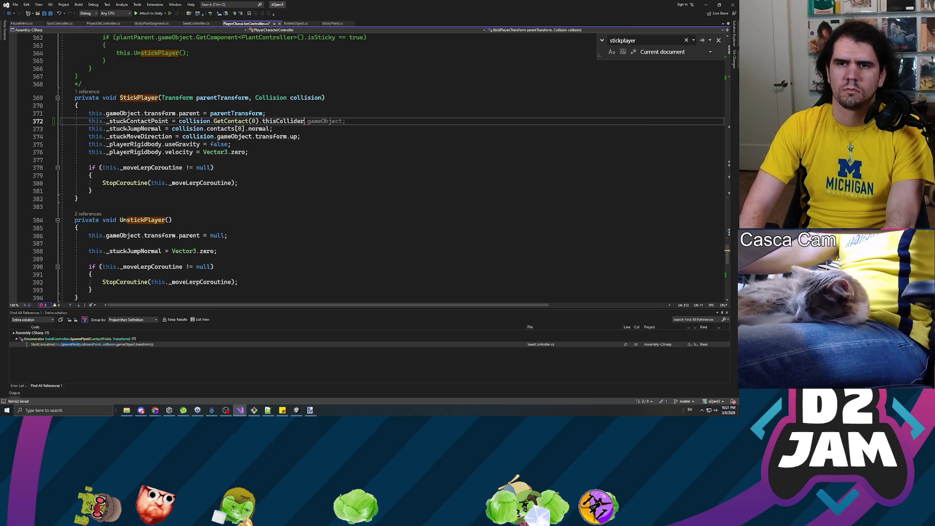
key(BackSpace)
key(BackSpace)
key(BackSpace)
text(point)
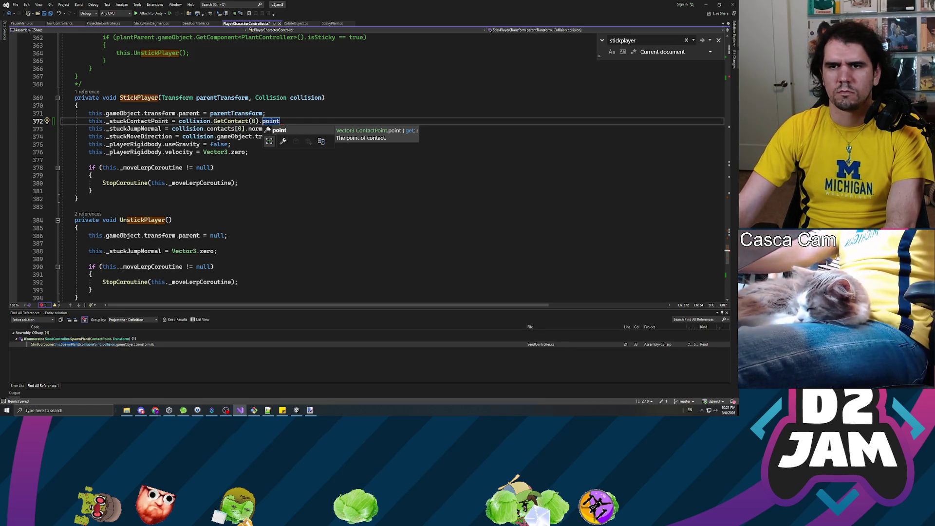
double_click(137, 121)
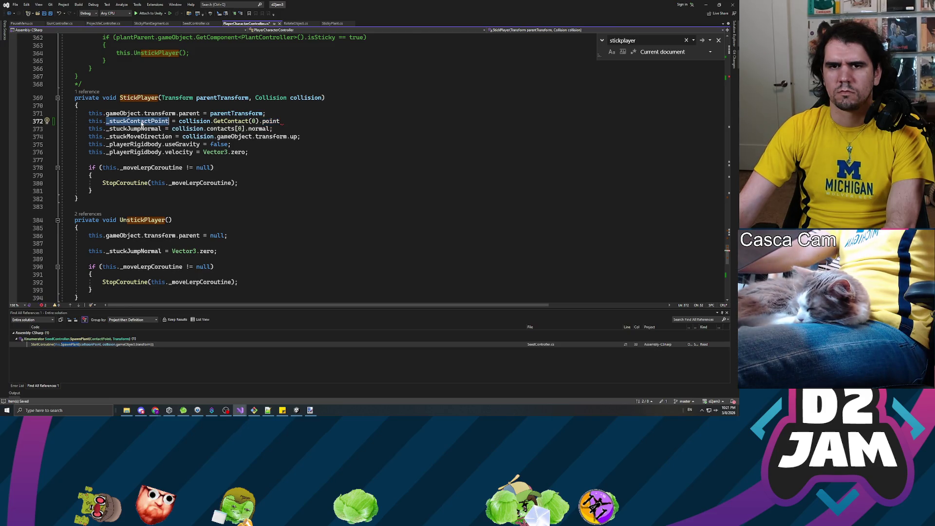
scroll(365, 165, up, 20)
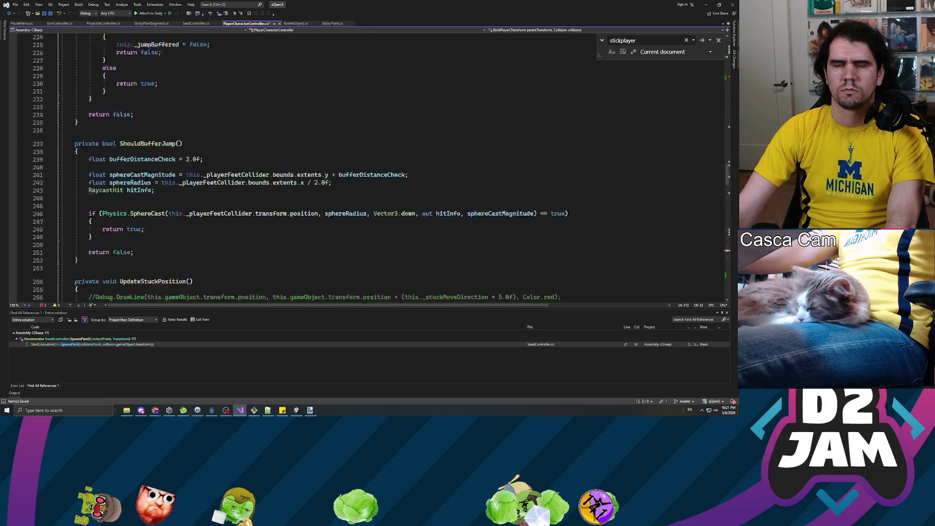
Rename the _stuckContactPoint field to _localStuckContactPoint, including its use on line 372.
click(153, 135)
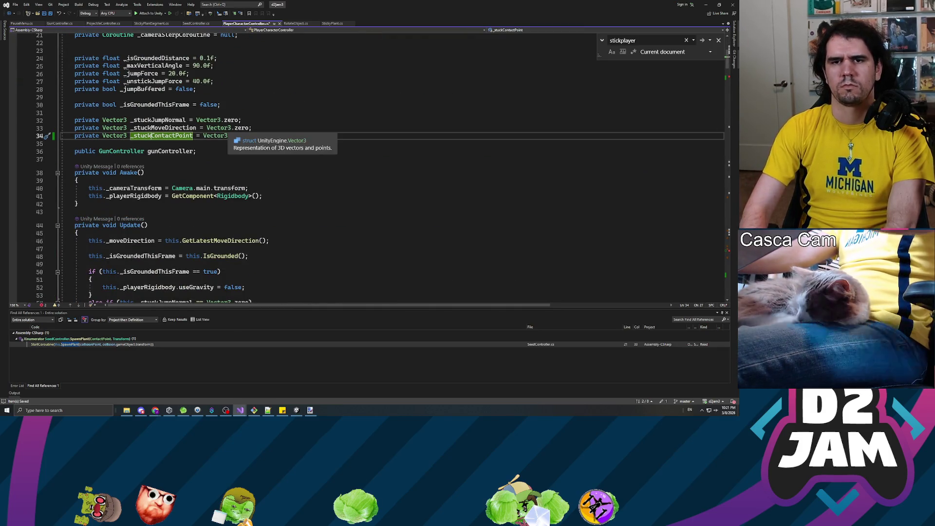
key(ctrl+r)
key(ctrl+r)
key(BackSpace)
key(BackSpace)
key(BackSpace)
text(local)
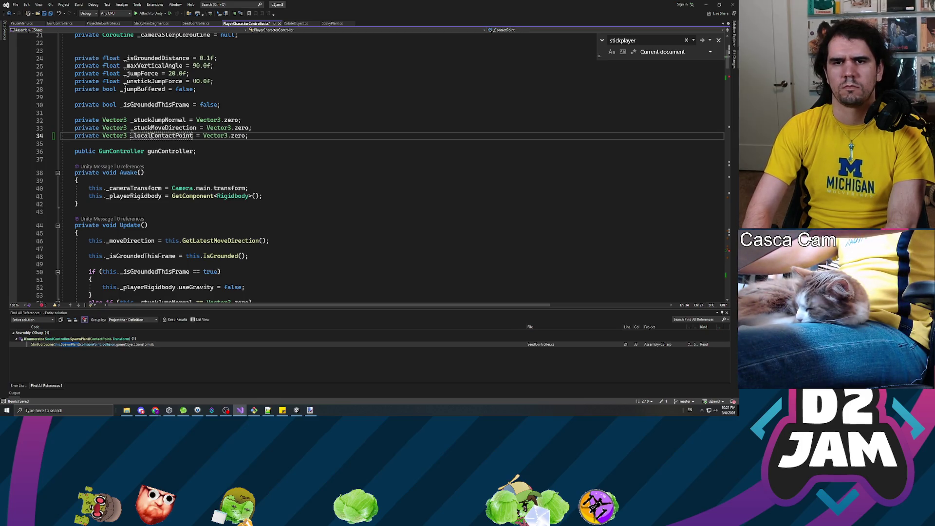
text(Stuck)
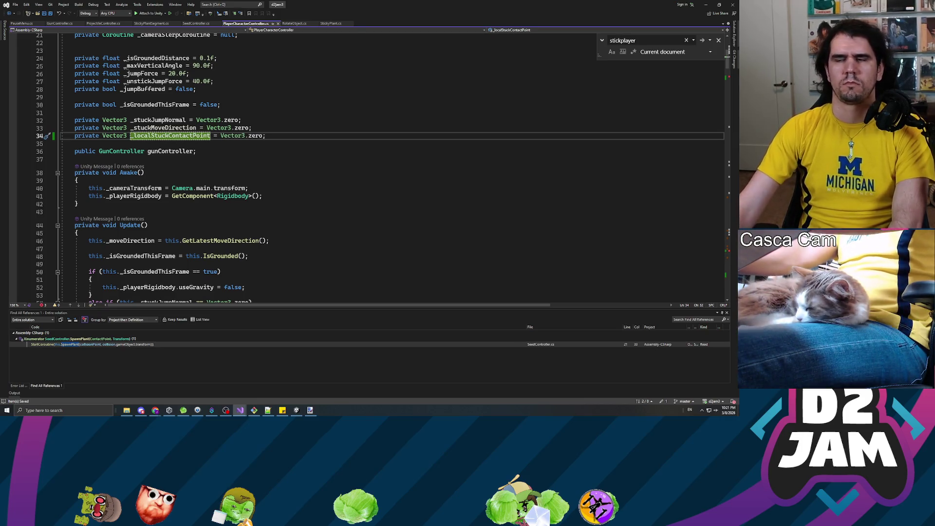
scroll(341, 166, down, 20)
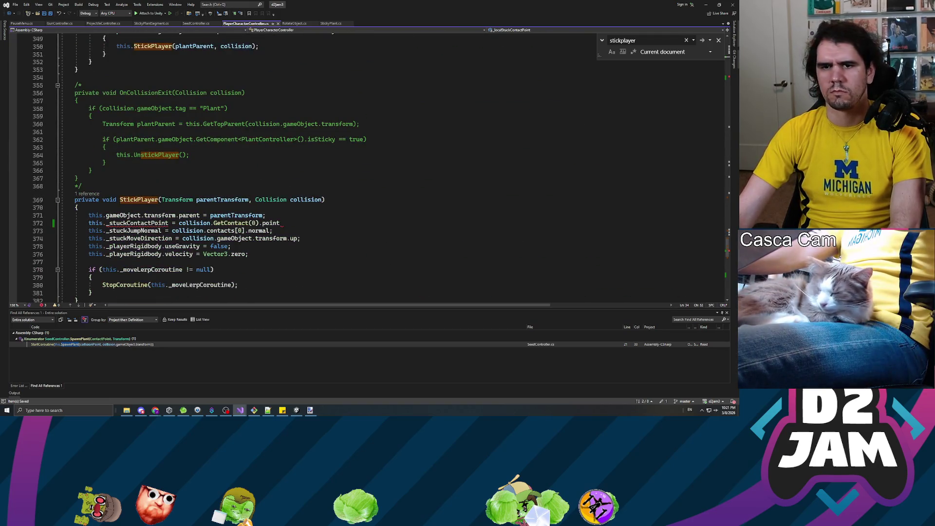
scroll(137, 194, down, 2)
double_click(137, 176)
text(_)
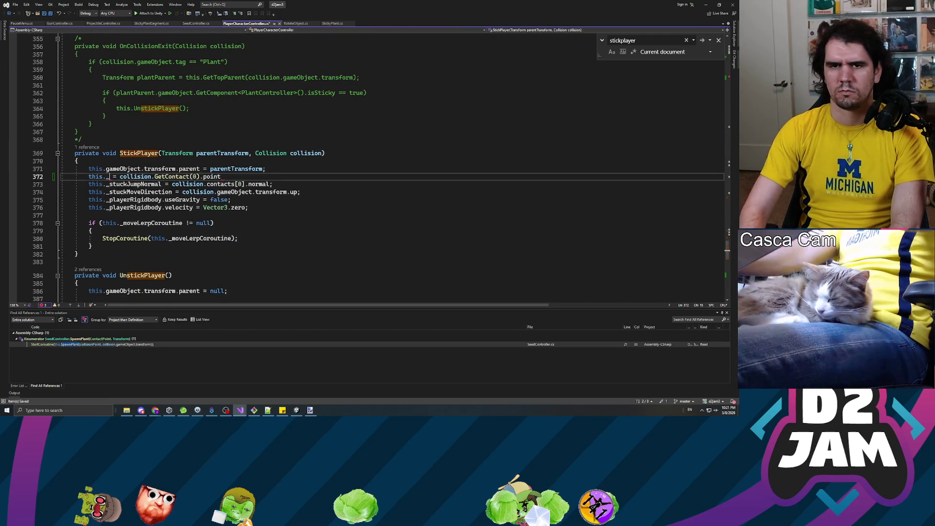
text(localS)
key(Tab)
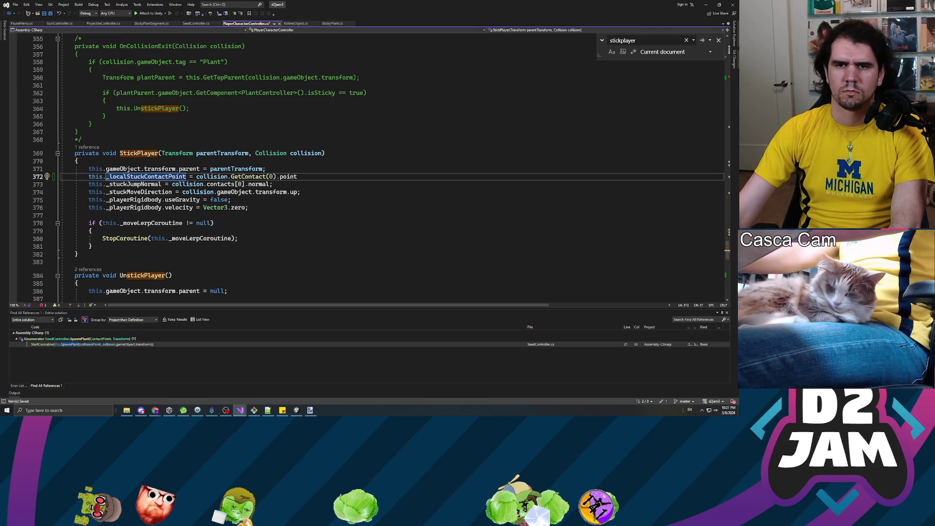
Subtract this._playerRigidbody.transform.position from the contact point, wrap it in parentheses, and save.
click(295, 177)
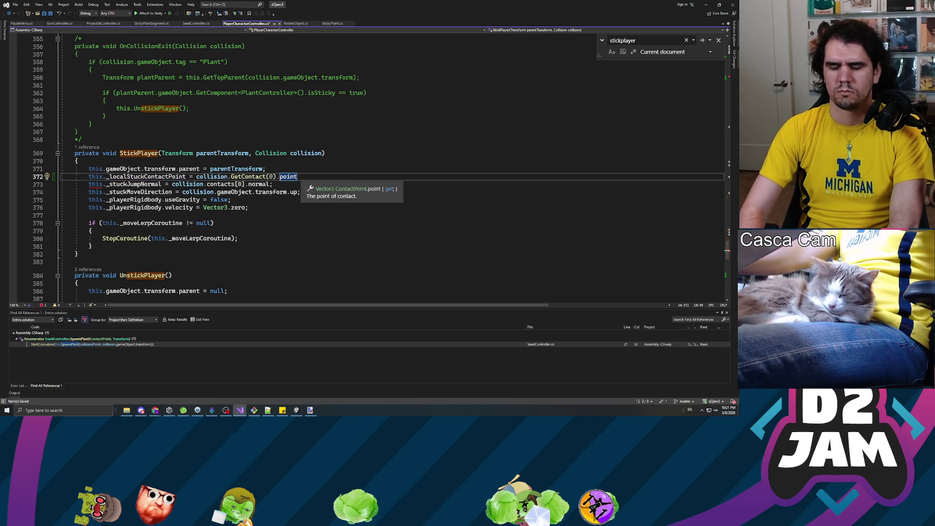
text(- this.)
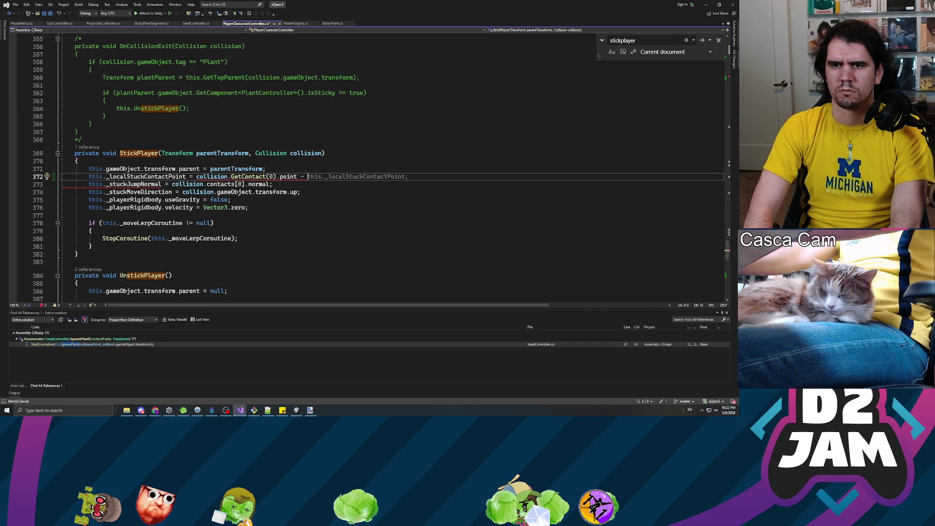
text(_righ)
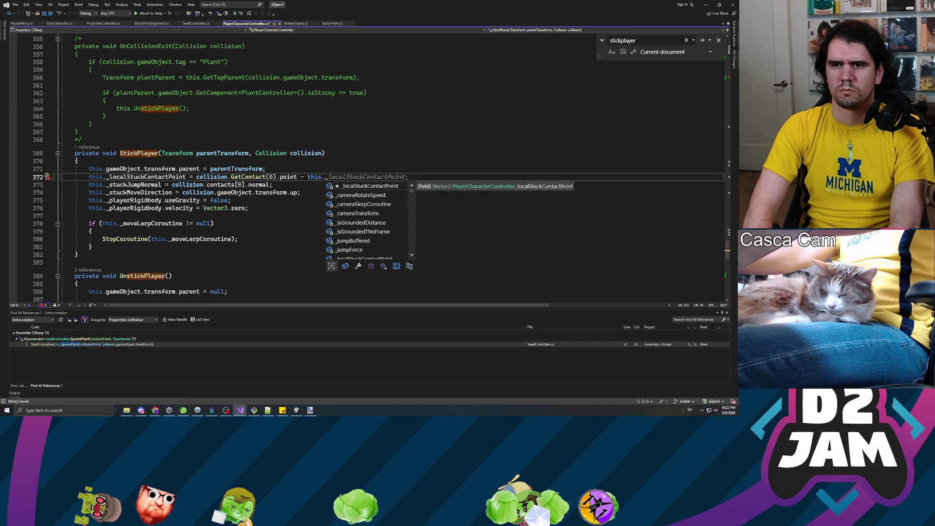
key(Tab)
text(;)
key(Left)
text(.transform.position)
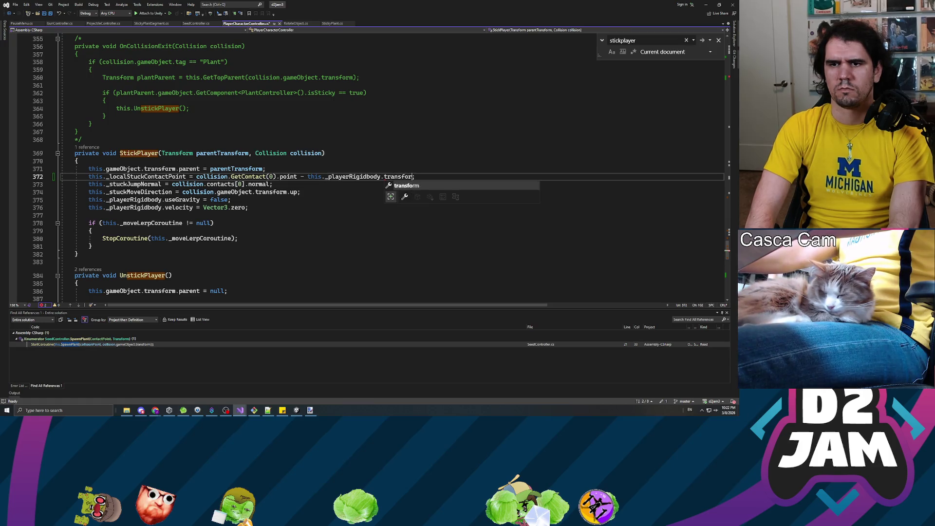
key(ctrl+s)
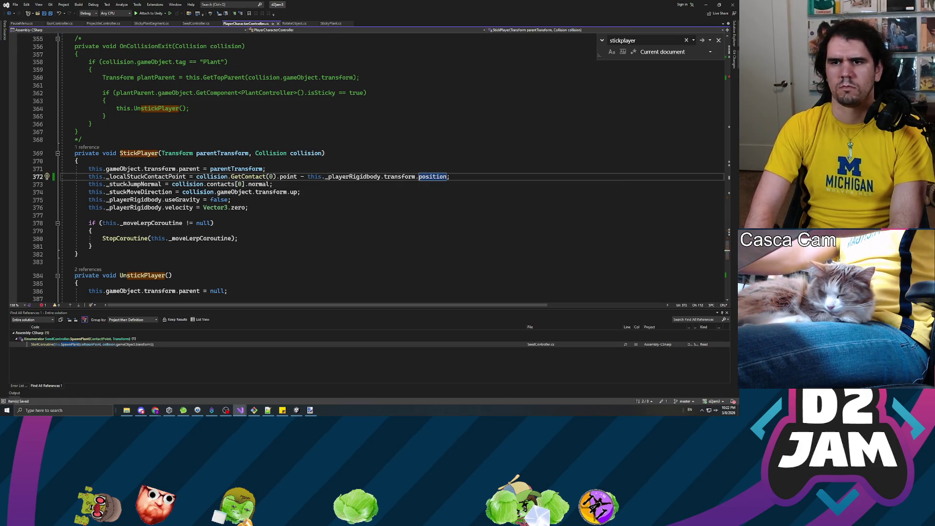
click(197, 176)
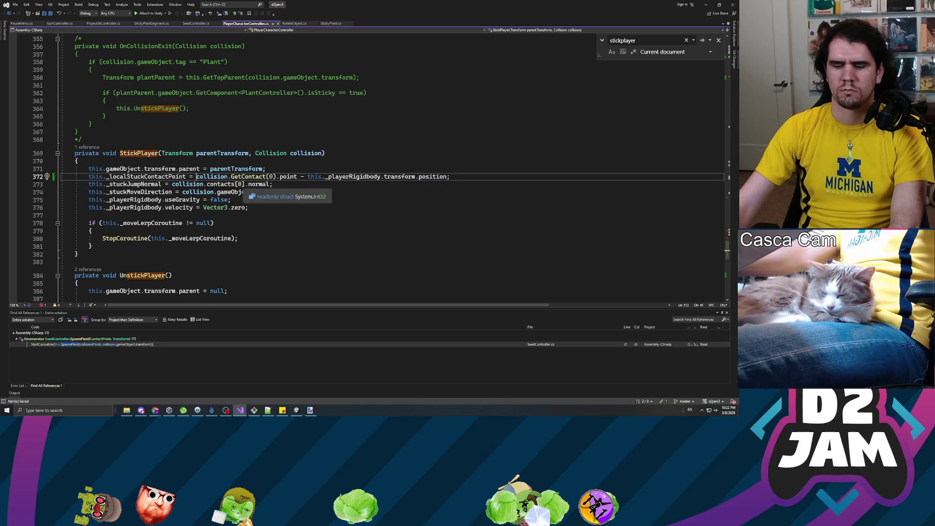
text(()
key(End)
text())
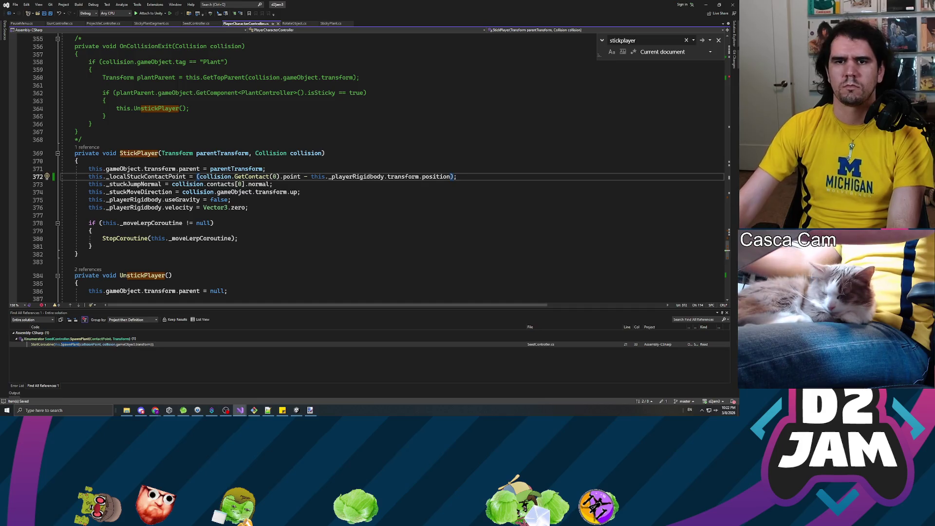
Append 'Offset' to make the field _localStuckContactPointOffset and check its declaration on line 34.
click(187, 176)
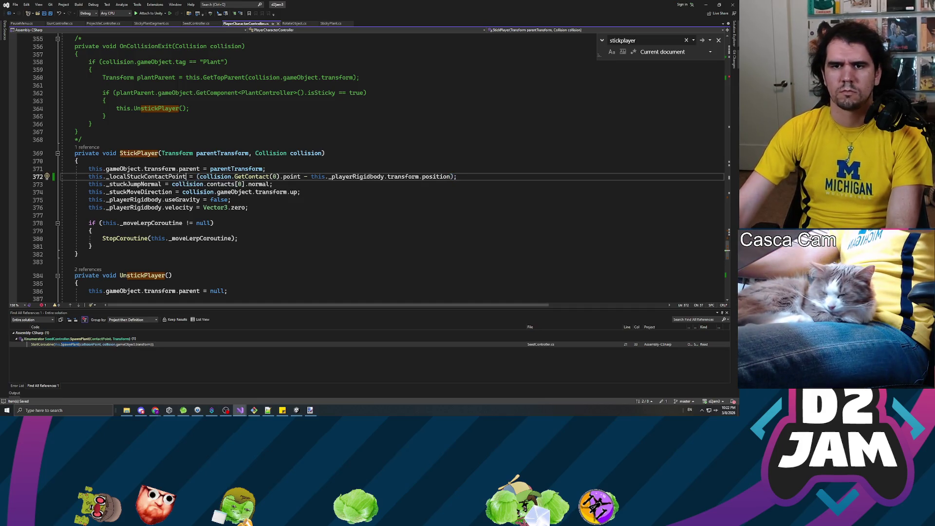
text(Offset)
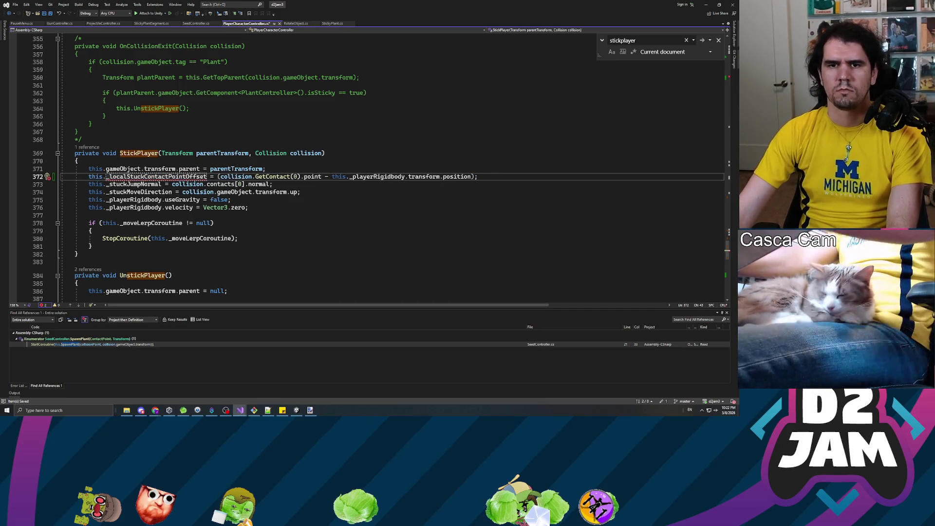
scroll(365, 165, up, 20)
scroll(365, 166, up, 20)
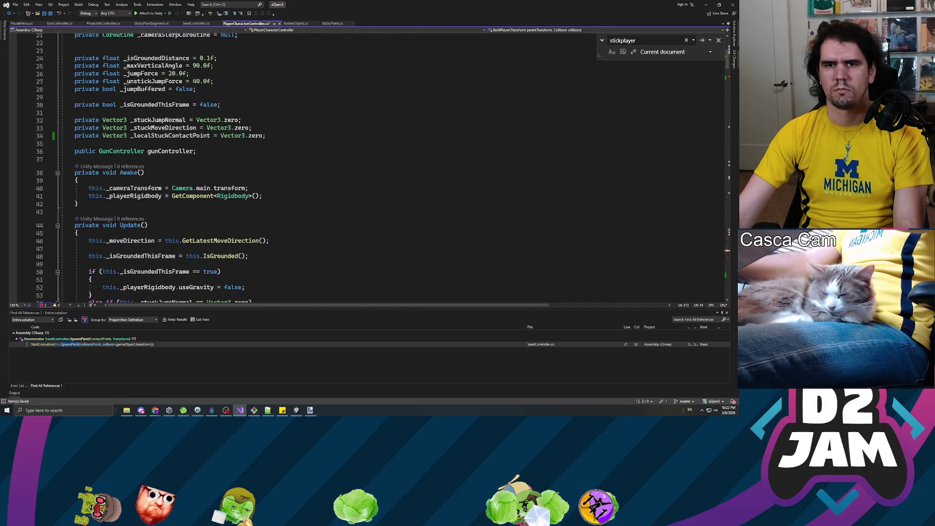
click(214, 135)
scroll(210, 146, down, 20)
scroll(210, 146, down, 20)
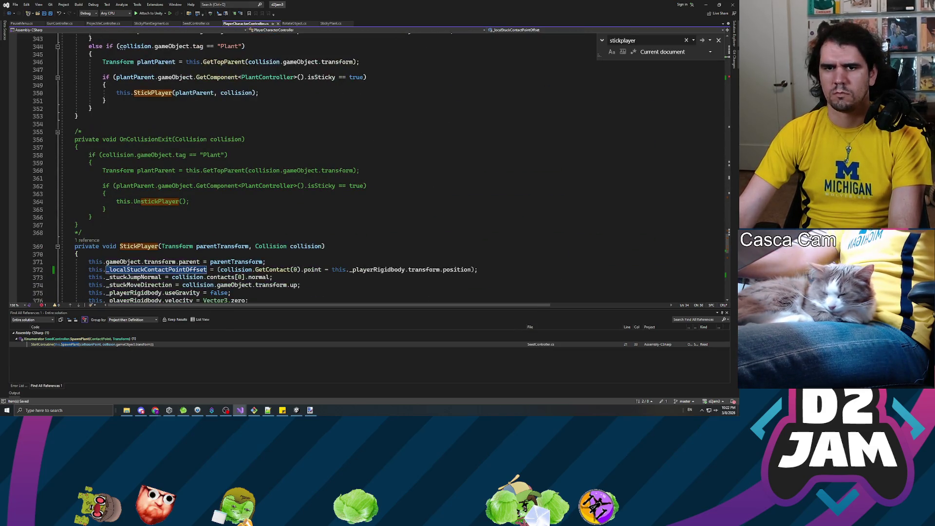
scroll(365, 166, down, 4)
click(267, 168)
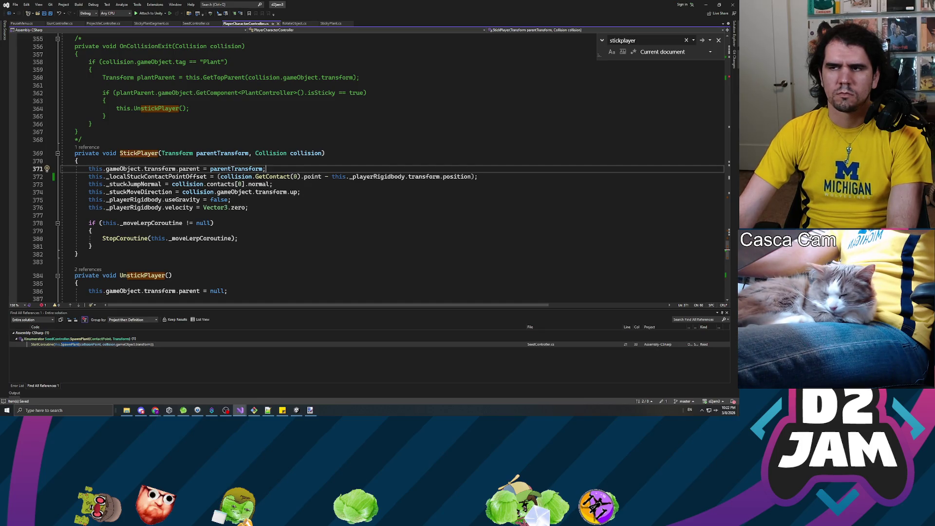
scroll(365, 165, down, 14)
Change IsStillAttached's return type to bool and start an if (Physics.Raycast( check inside it.
click(88, 186)
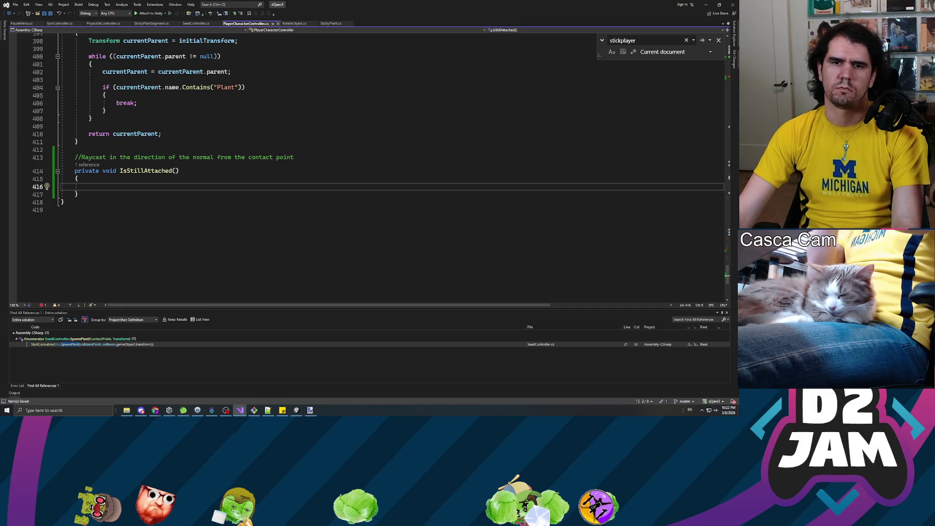
scroll(379, 146, up, 2)
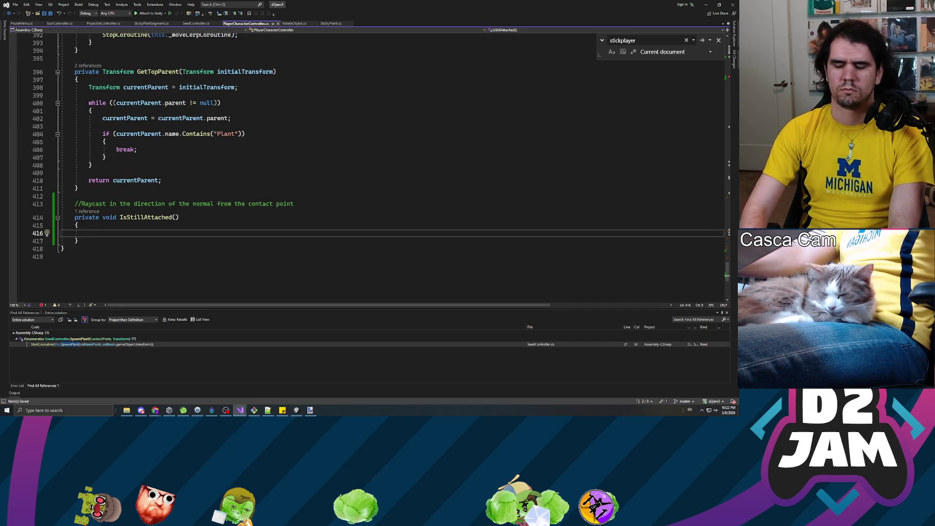
text(if ())
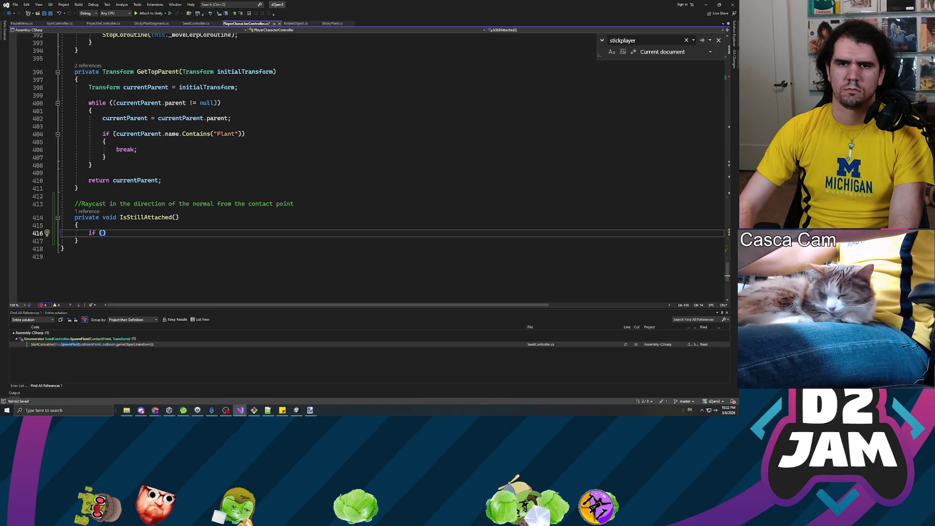
double_click(110, 217)
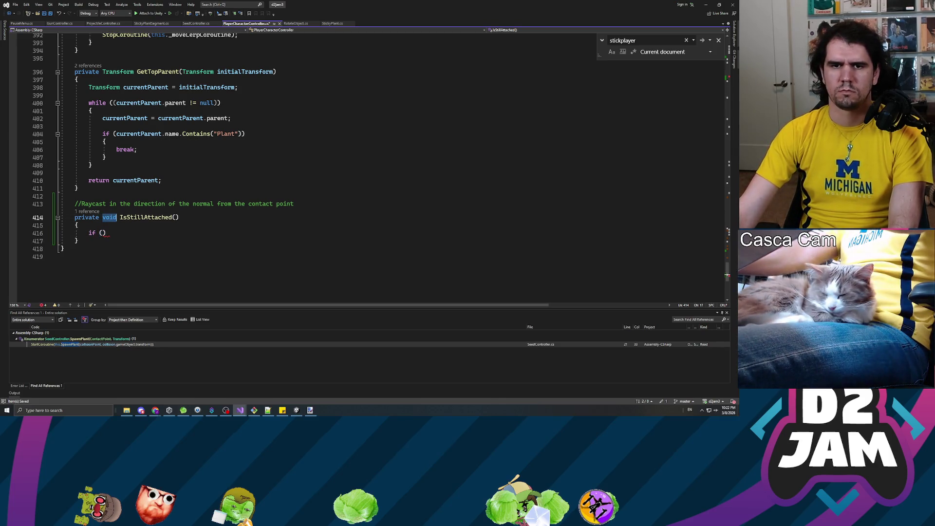
text(bool)
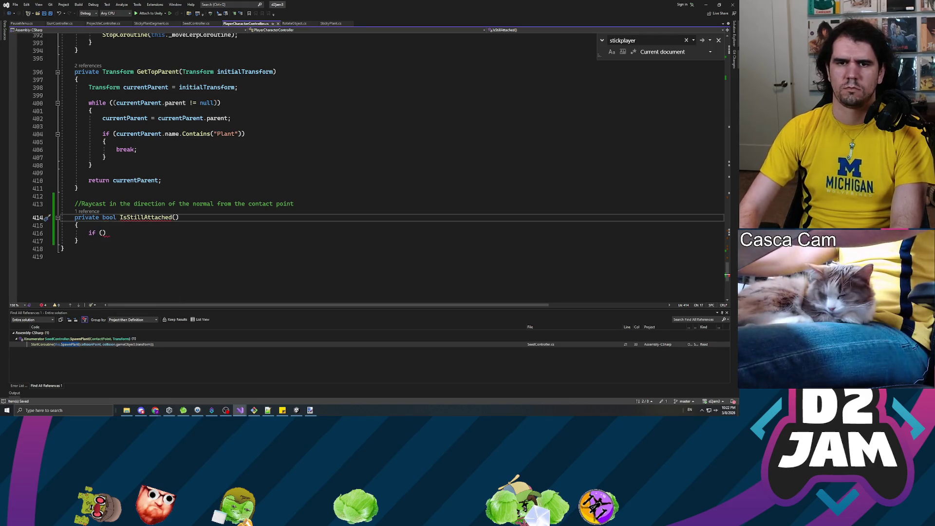
key(Down)
key(Down)
text(Physics.)
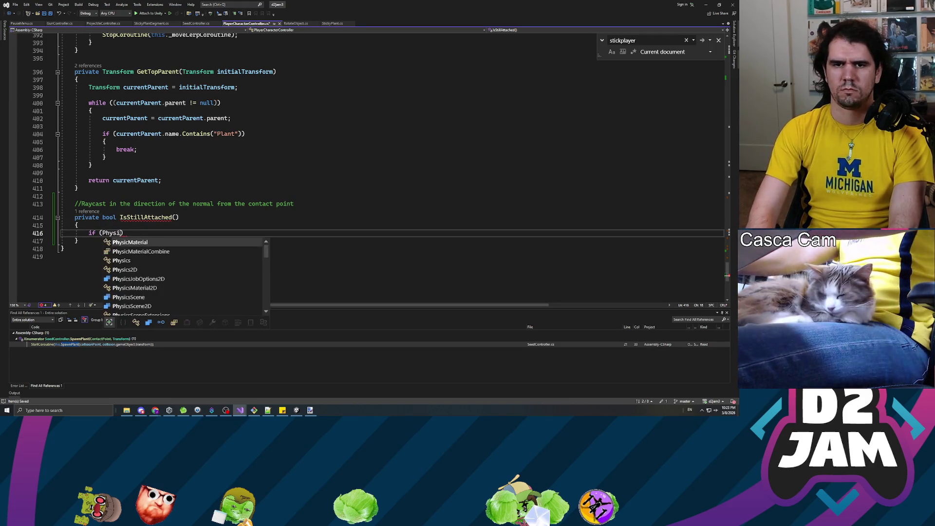
text(Raycast()
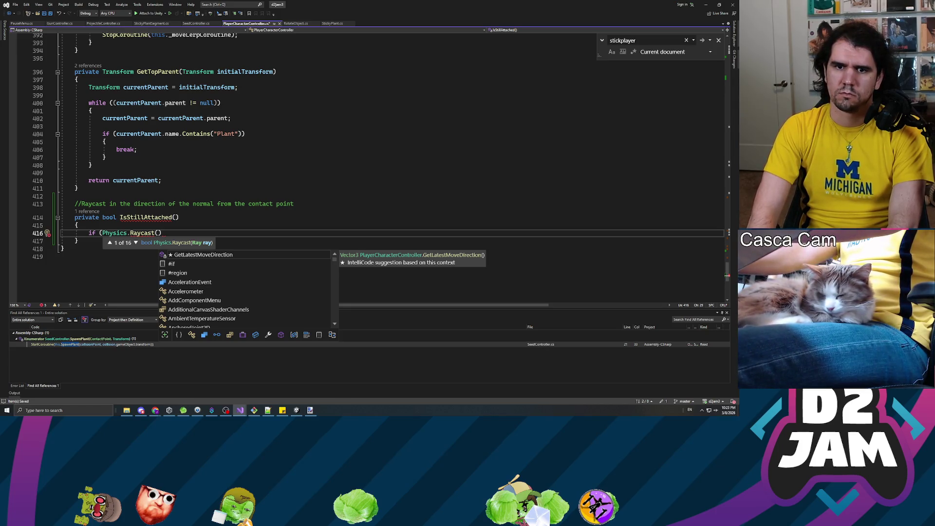
text(his._local)
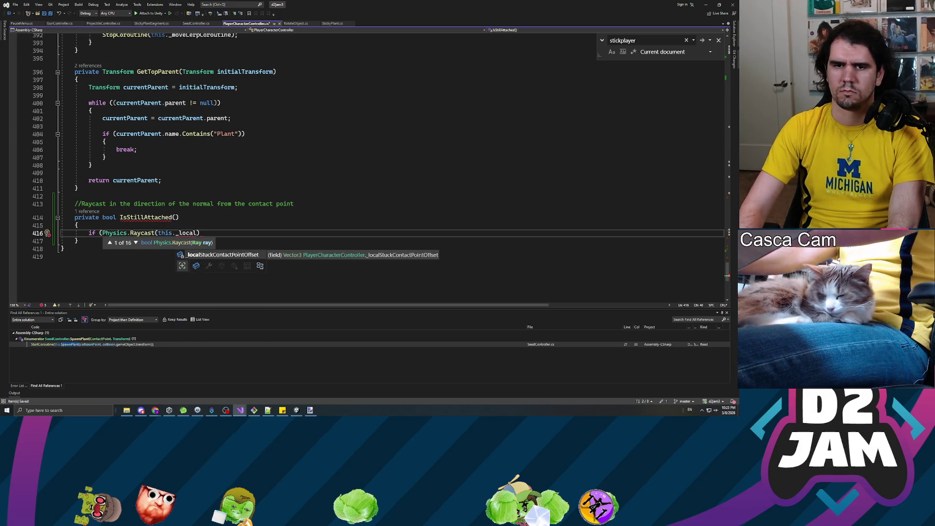
Add 'Vector3 localStuckContactPoint = this._localStuckContactPointOffset - this.gameObject.transform.position;' above the Raycast check.
key(Escape)
key(ctrl+Return)
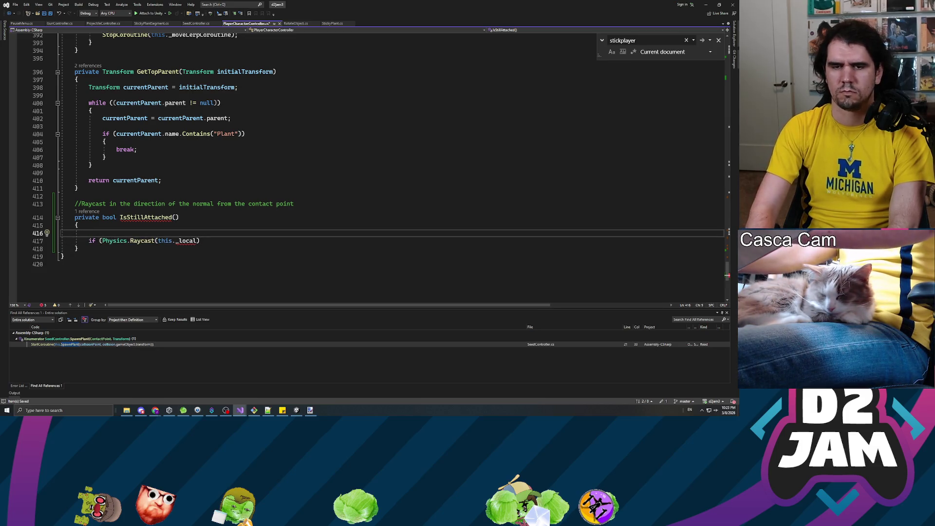
text(Vector3 localStuckContactPoint = this._loca)
key(Tab)
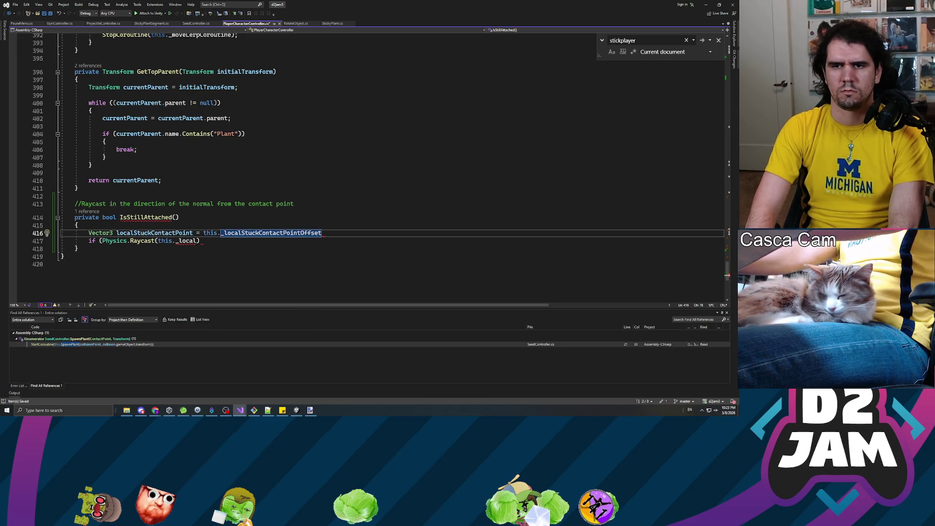
text(- this._play)
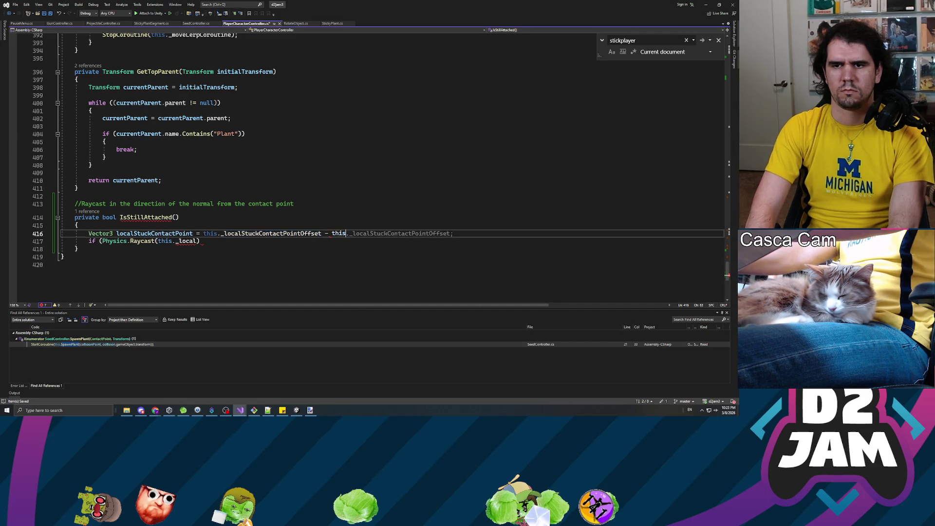
key(BackSpace)
key(BackSpace)
key(BackSpace)
text(tran)
key(BackSpace)
key(BackSpace)
key(BackSpace)
text(gameObject.transform.positio)
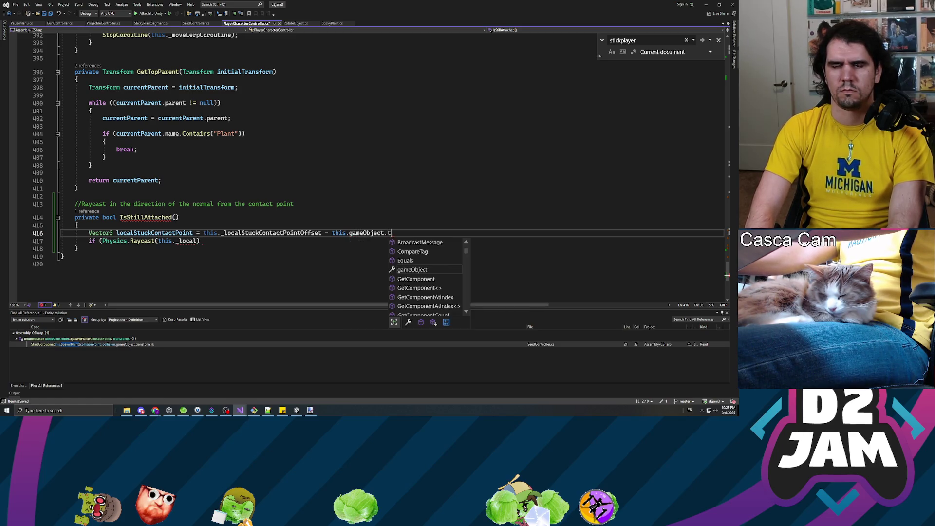
text(n;)
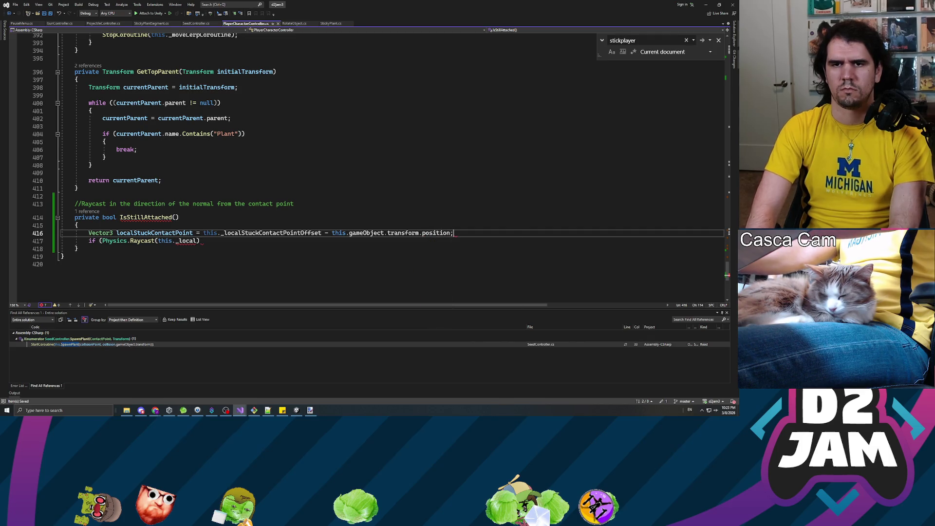
scroll(365, 165, up, 11)
Use this.gameObject.transform.position on line 372 and make the Raycast argument localStuck.
drag(331, 153, 478, 153)
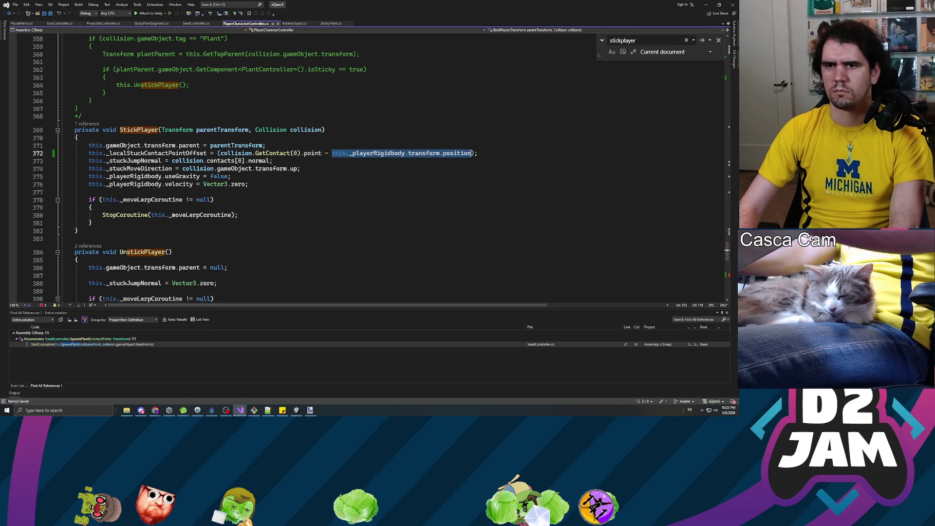
text(this.ga)
text(meObjec)
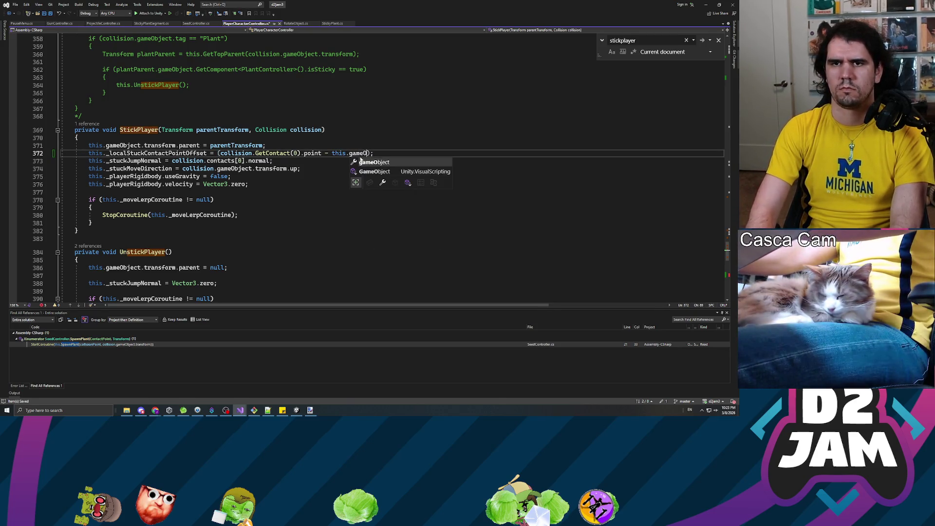
text(t.transform.p)
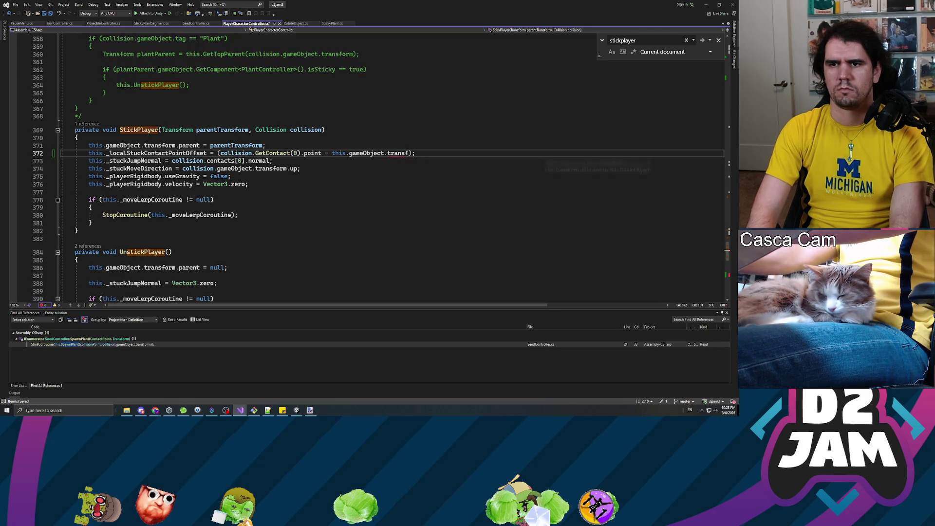
text(osition)
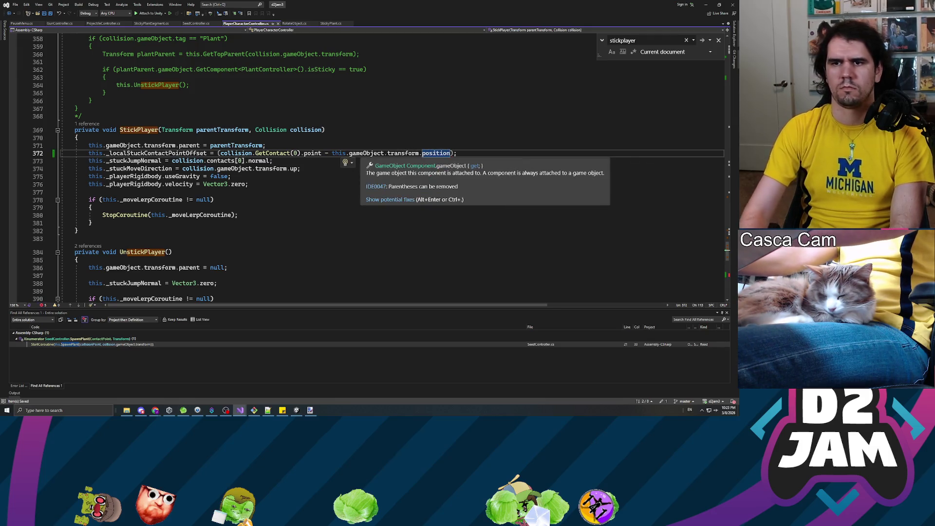
scroll(372, 146, down, 18)
scroll(371, 147, up, 4)
click(372, 140)
click(186, 147)
scroll(185, 196, up, 2)
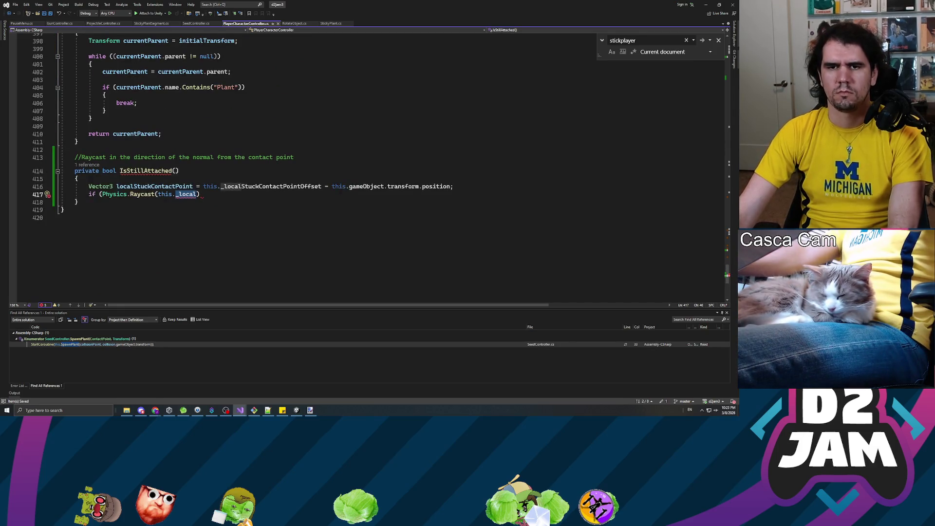
mouse_move(183, 198)
key(BackSpace)
key(BackSpace)
key(BackSpace)
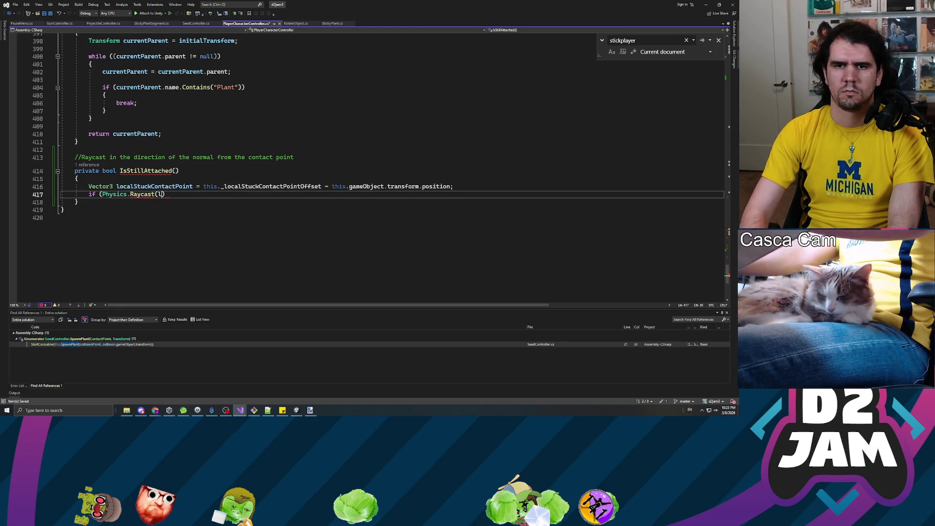
text(localStuck)
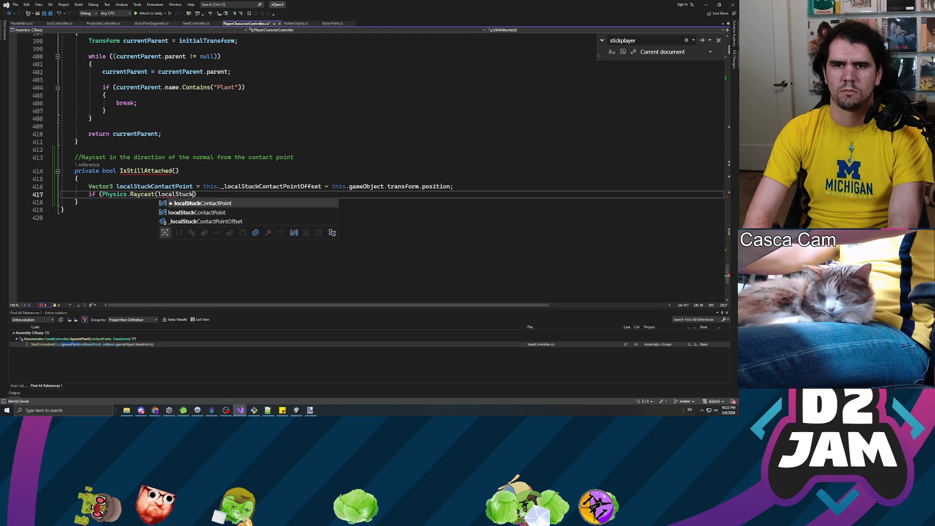
Rename localStuckContactPoint to worldStuckContactPoint and prefix its expression with 'this.gameObject.transform.position +'.
click(194, 186)
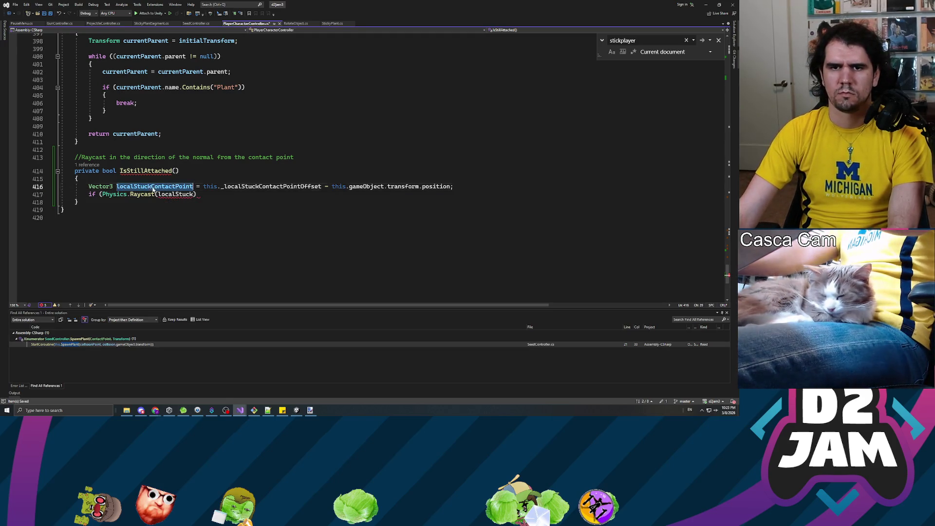
key(ctrl+BackSpace)
text(worldStuc)
text(kContactPoint)
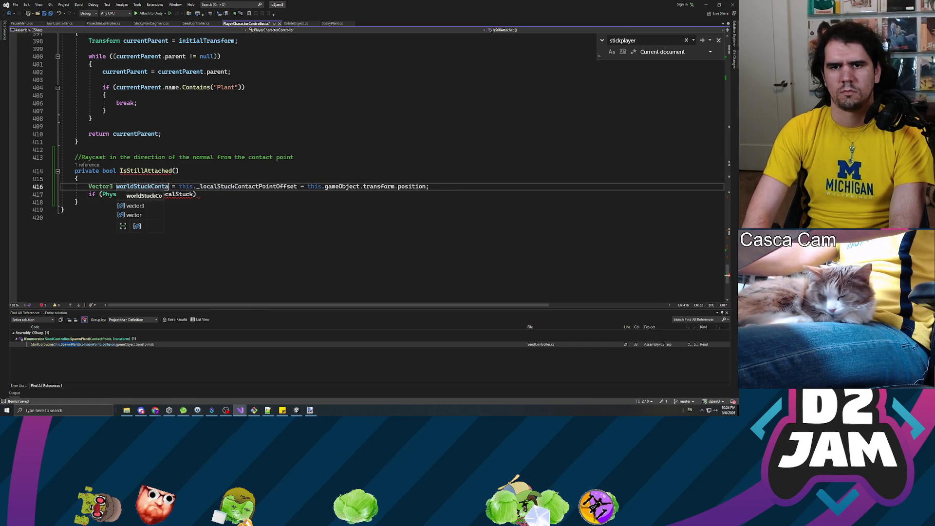
key(Escape)
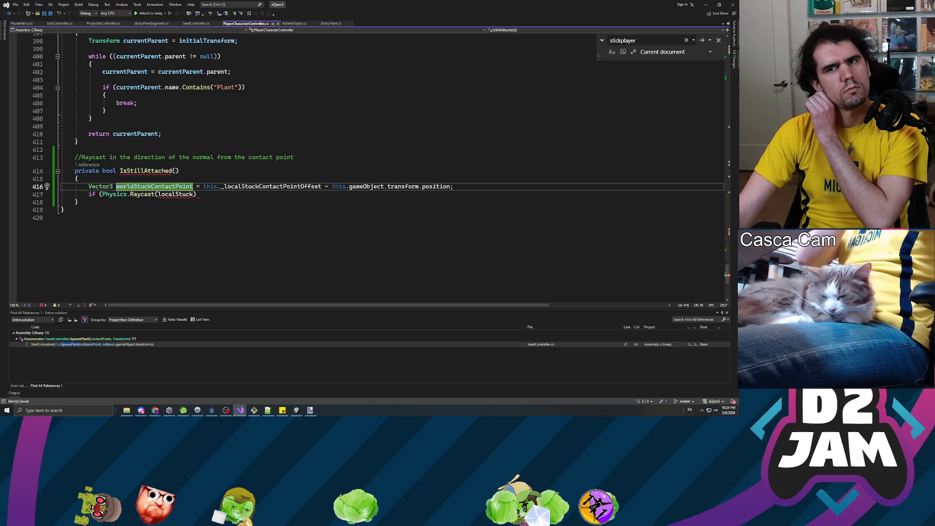
click(329, 186)
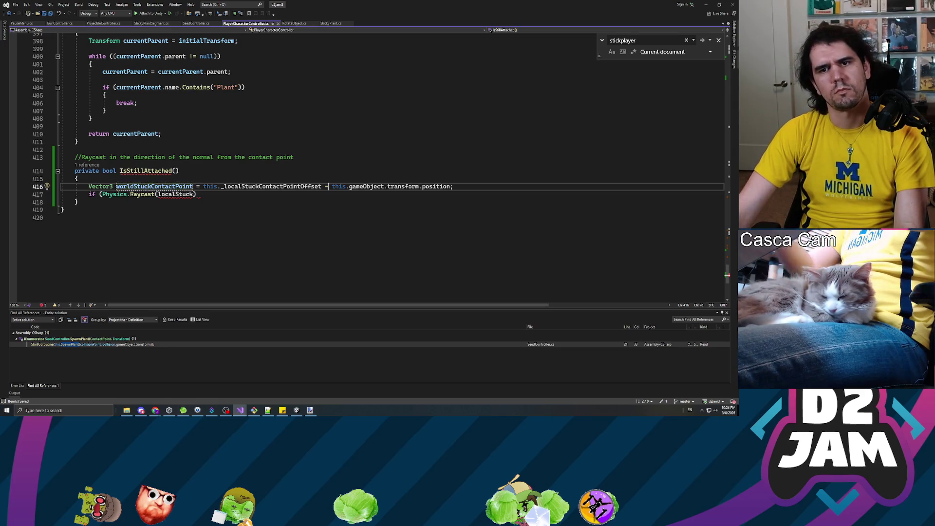
text(this.gasmeO)
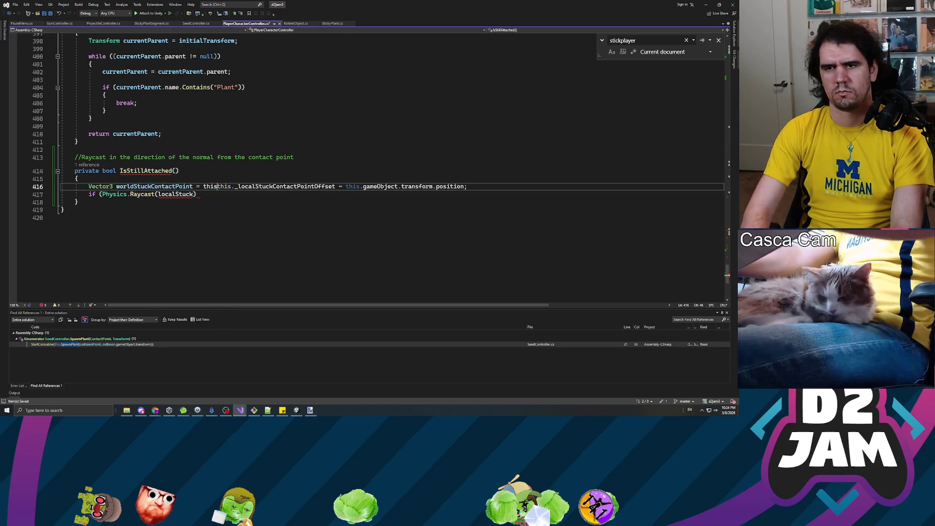
key(BackSpace)
key(BackSpace)
key(BackSpace)
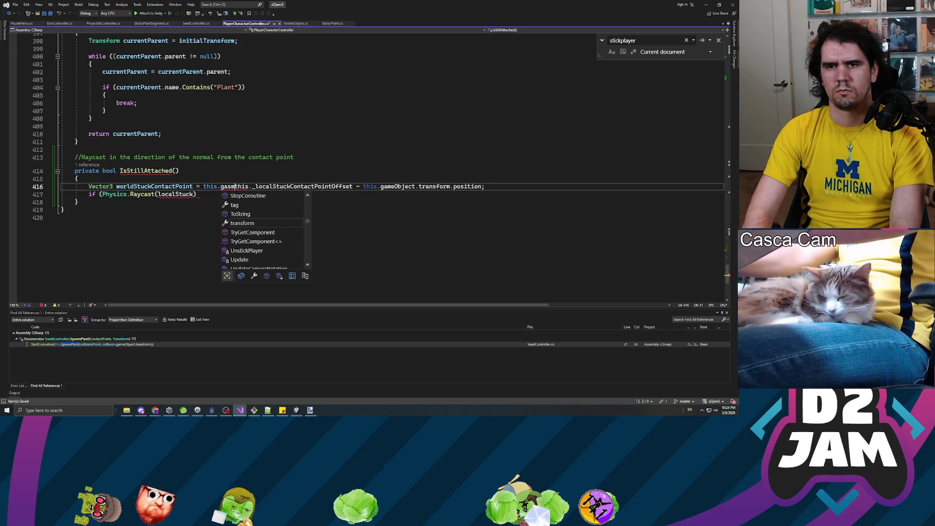
text(meObj)
text(ect.transform.ps)
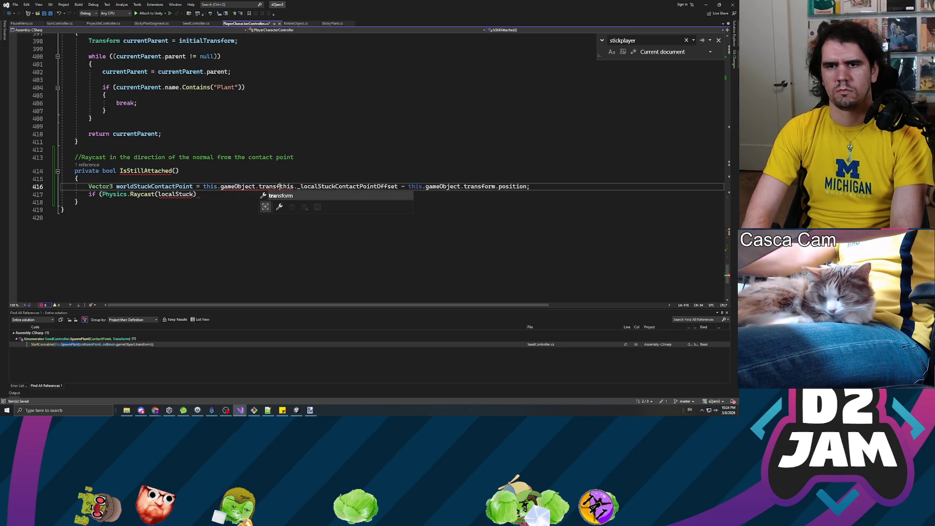
key(BackSpace)
text(osition )
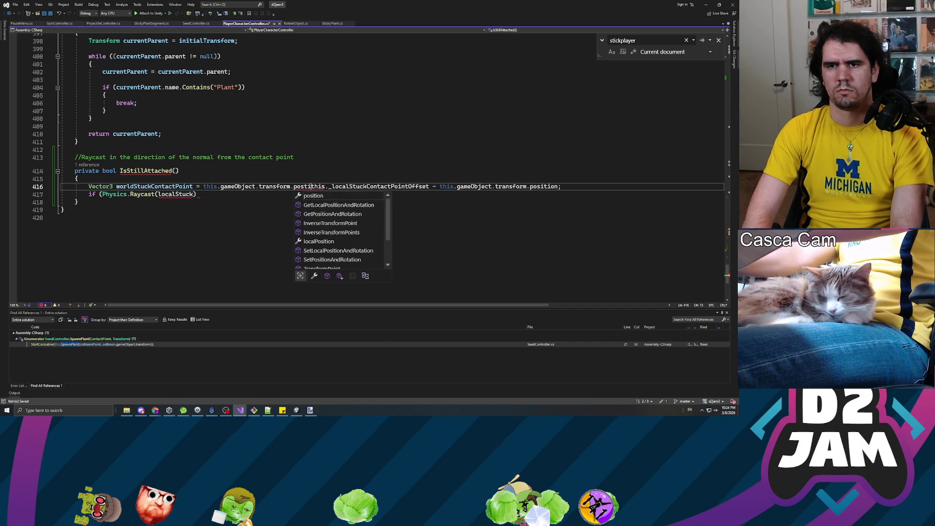
text(+)
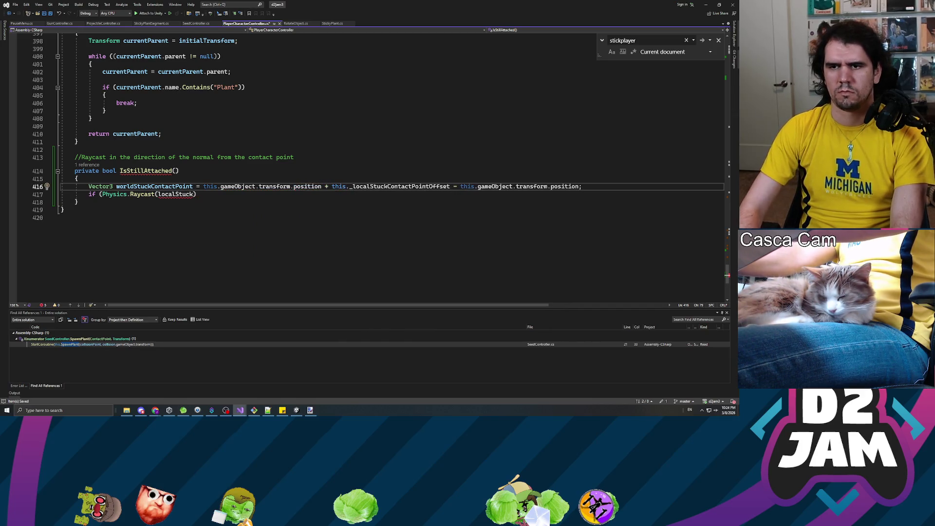
Delete the trailing '- this.gameObject.transform.position' so the point is position plus offset.
click(422, 186)
key(shift+End)
key(Delete)
text(;)
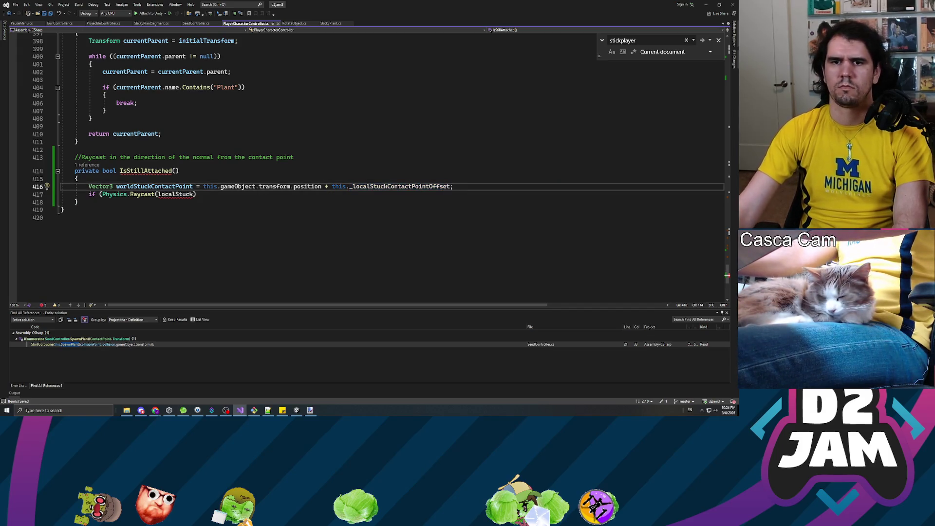
Give Physics.Raycast the arguments worldStuckContactPoint, -this._stuckJumpNormal and 0.2f.
double_click(176, 194)
text(world)
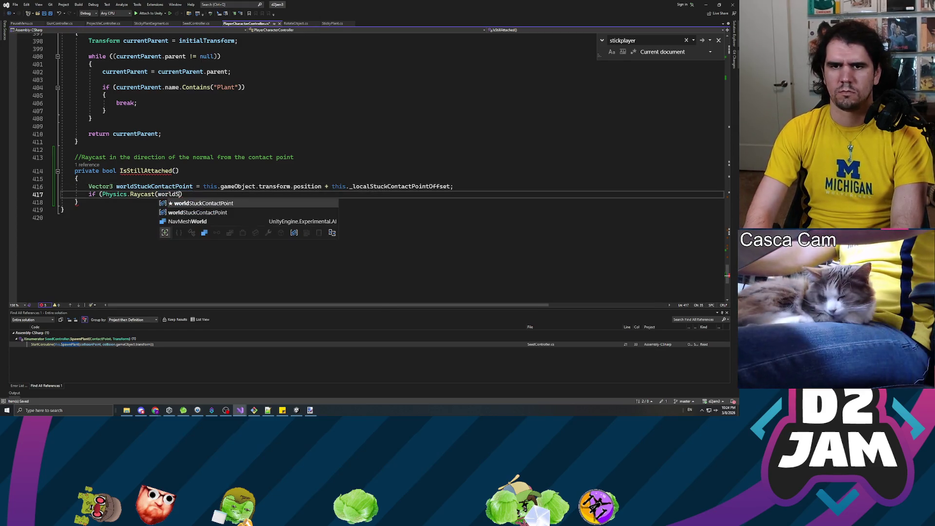
key(Tab)
text(,)
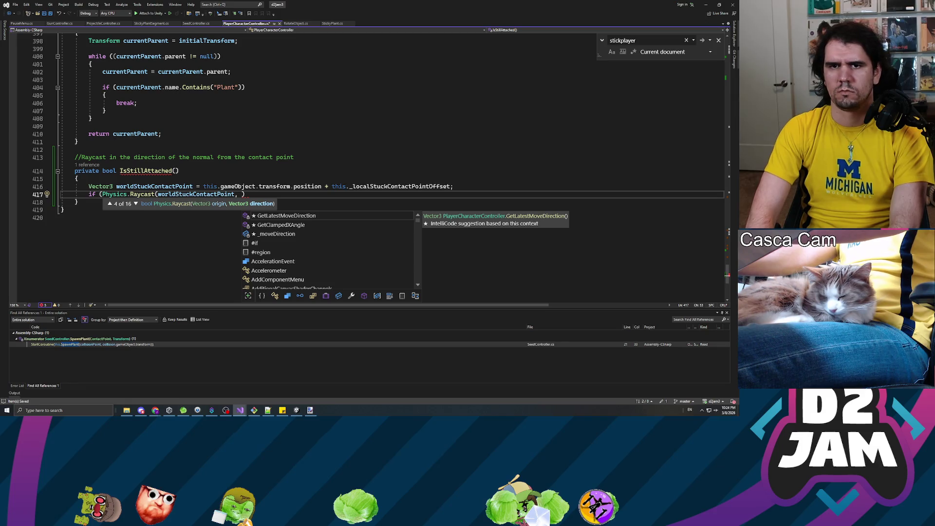
text(this._stuck)
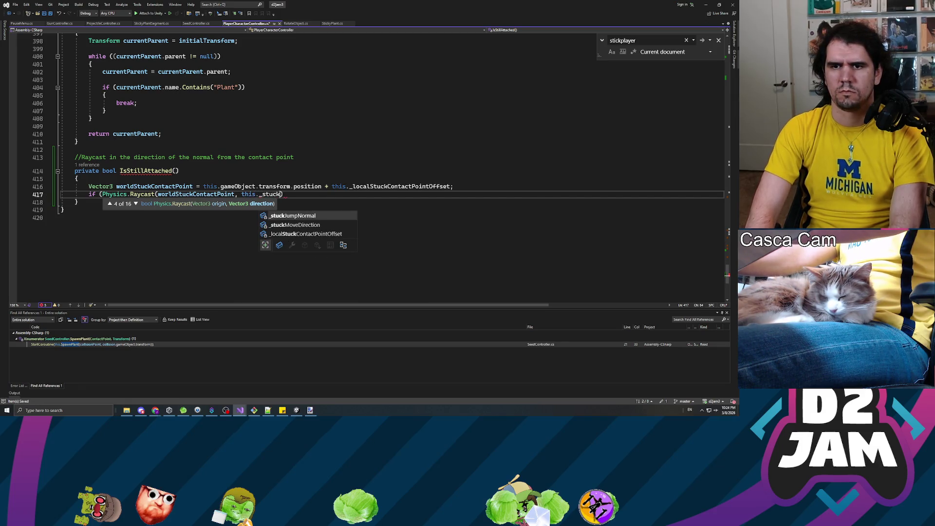
key(Tab)
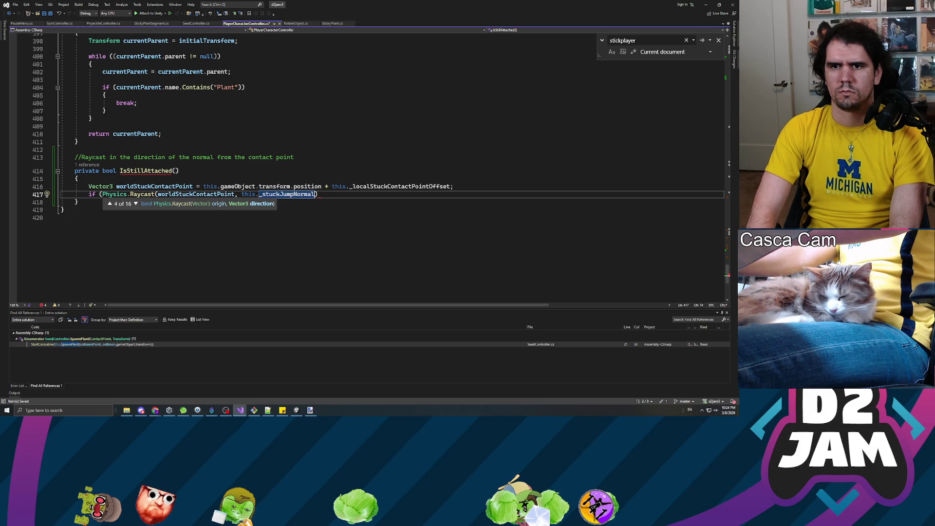
click(248, 193)
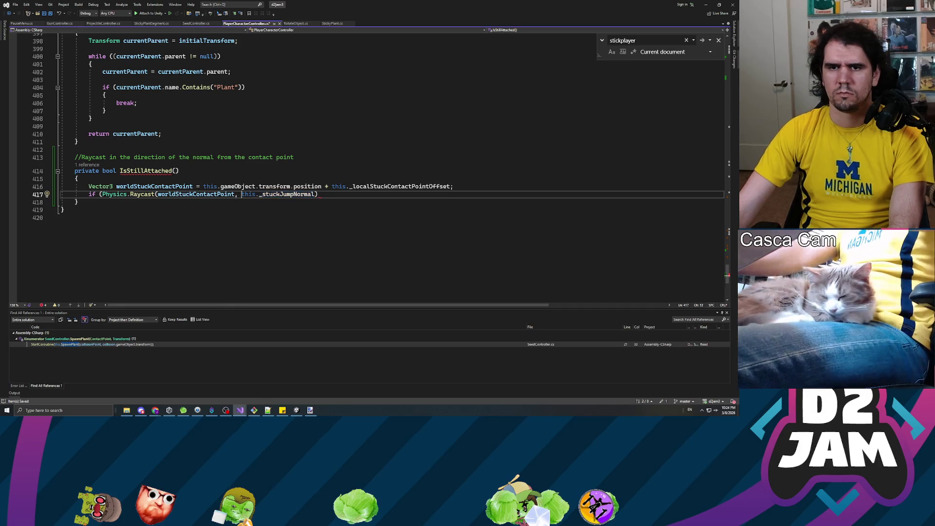
text(-)
key(BackSpace)
click(320, 193)
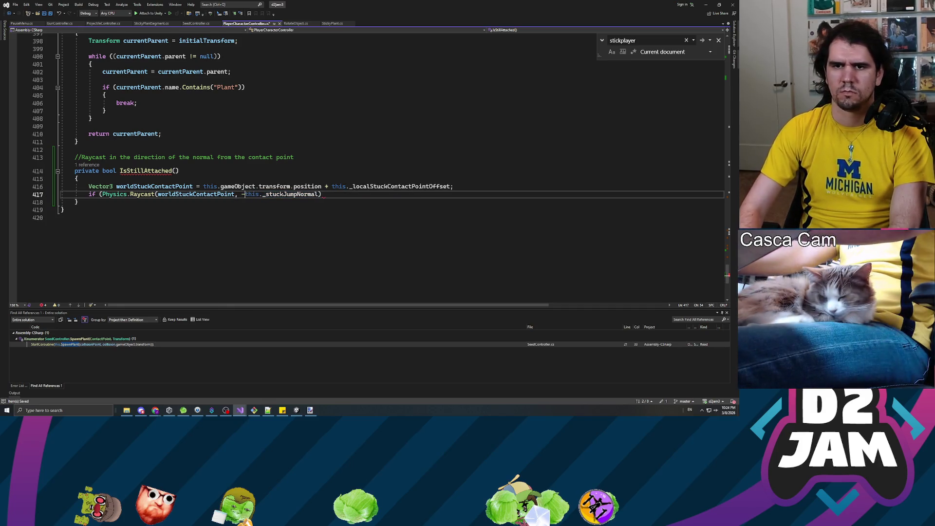
text(, )
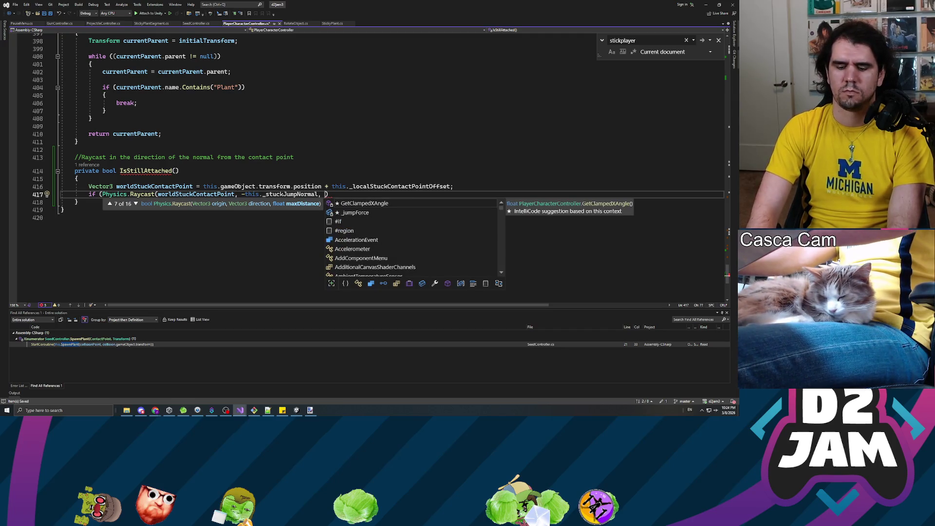
text(0.2f)
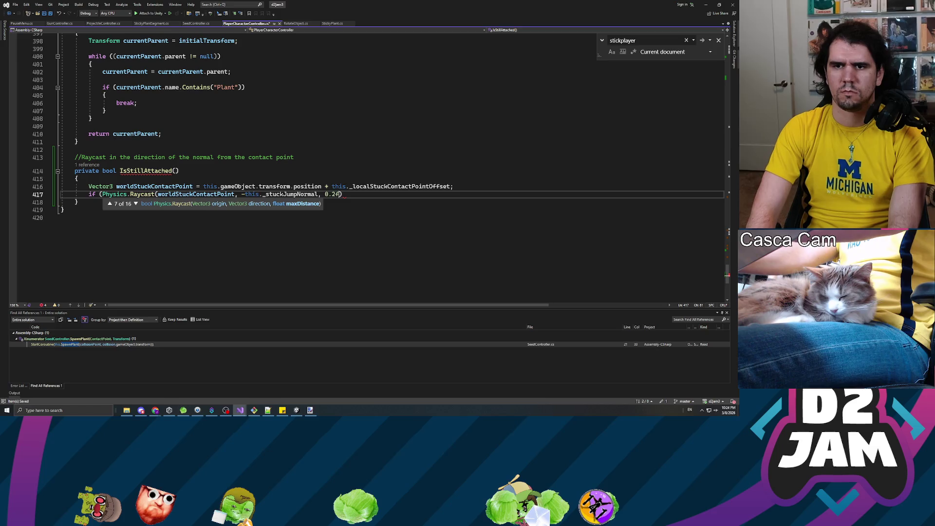
text(,)
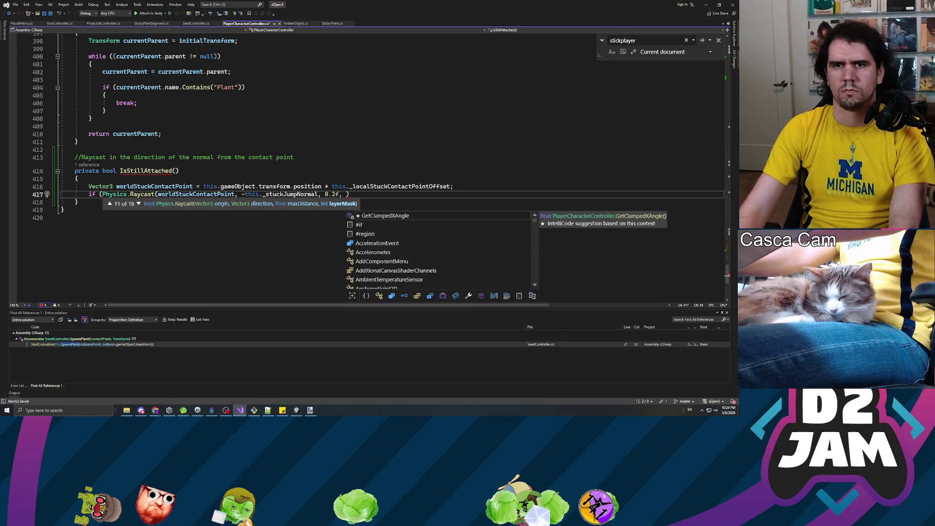
scroll(365, 166, up, 20)
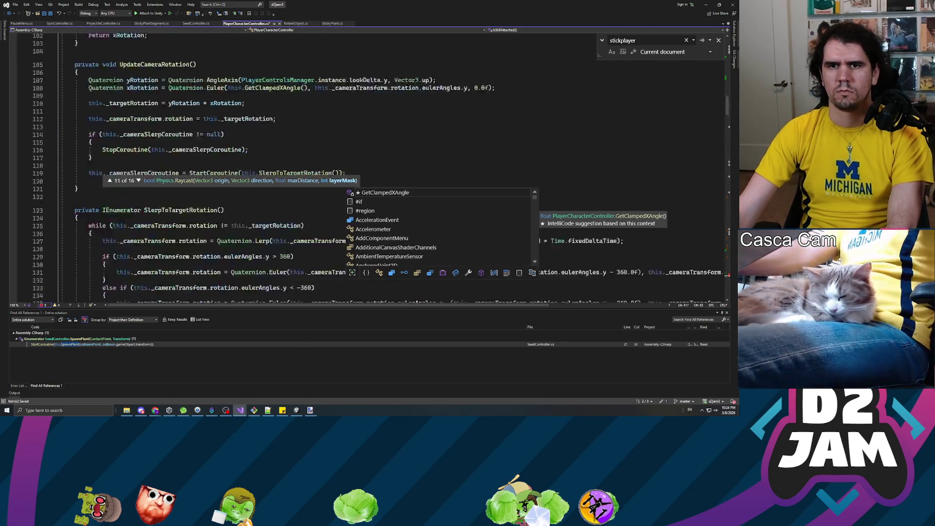
Add 'public LayerMask stickyLayerMask;' after the fields at line 38, then go back to Unity.
scroll(365, 165, up, 15)
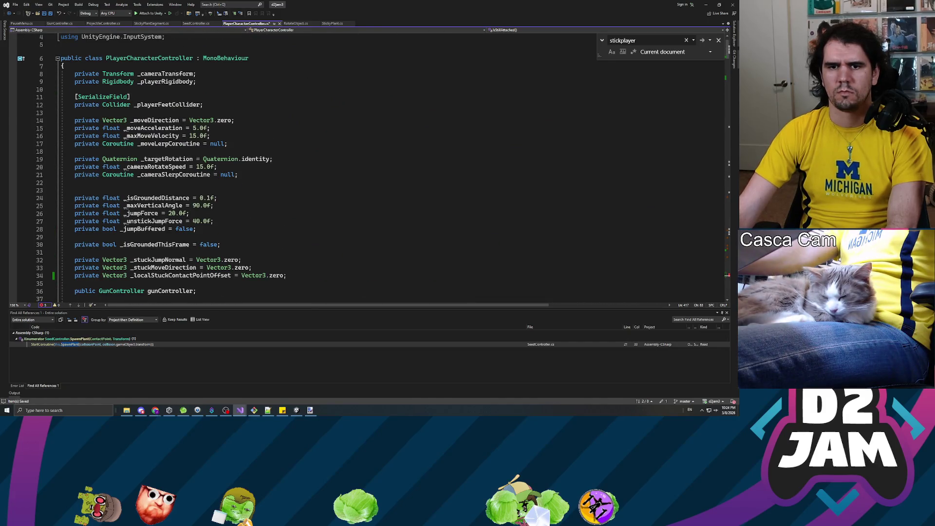
scroll(365, 166, down, 4)
click(75, 206)
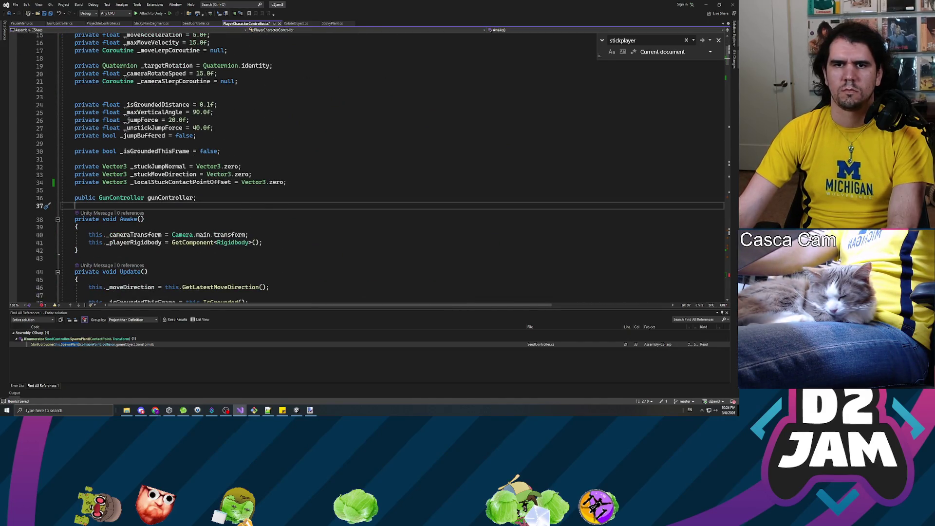
scroll(379, 167, up, 1)
key(Return)
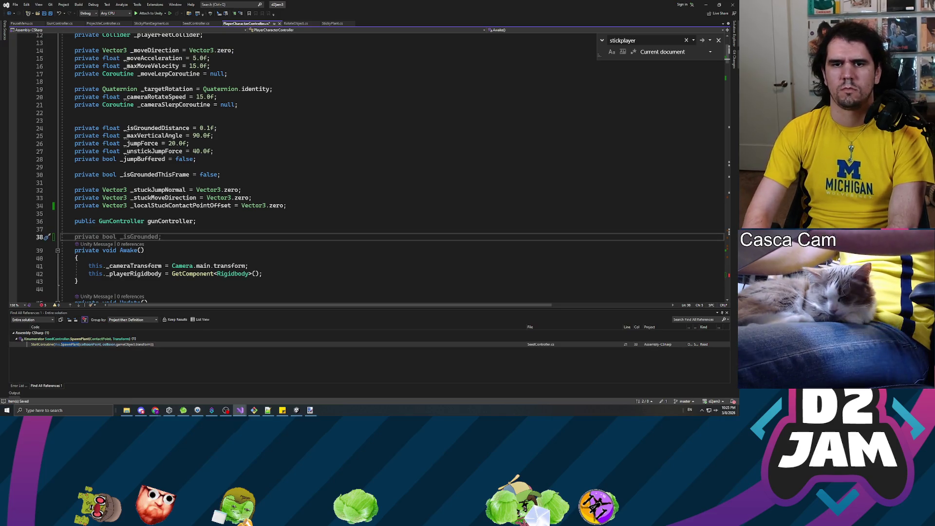
text(public LayerMask )
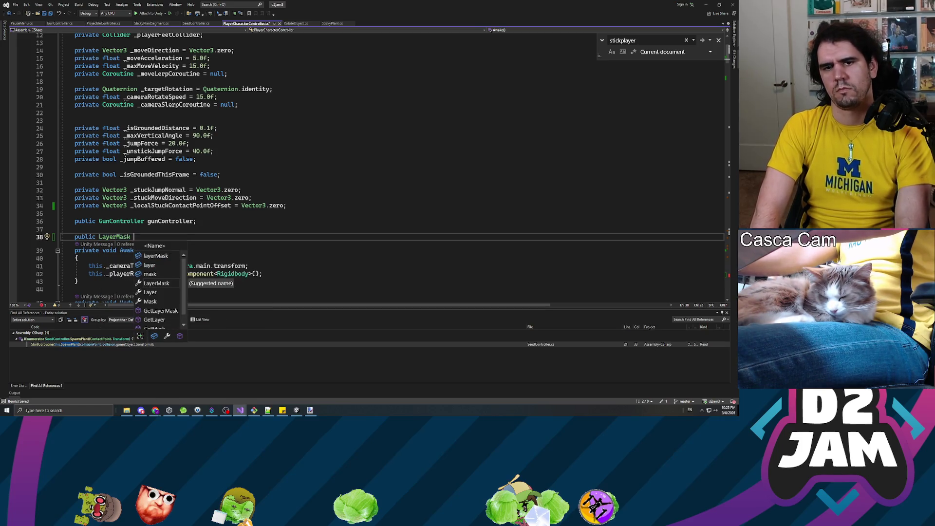
text(stickyLayerMask)
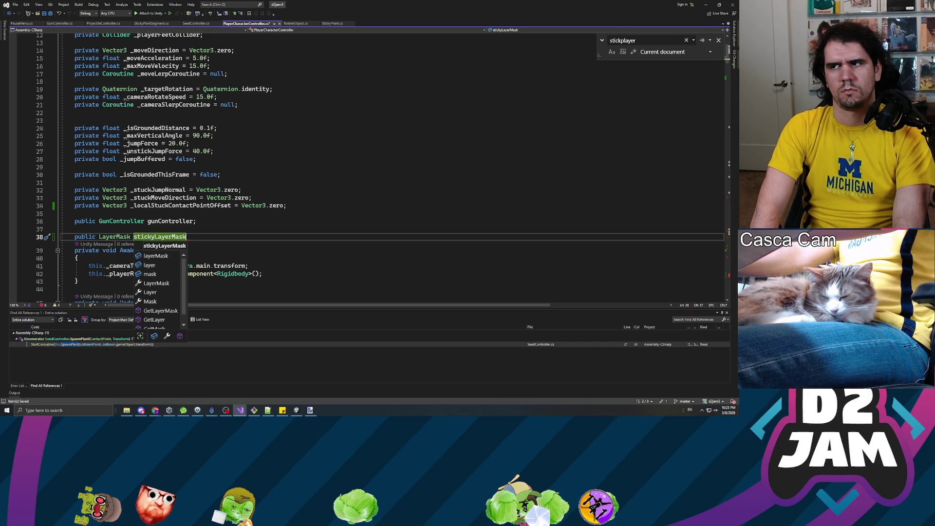
text(;)
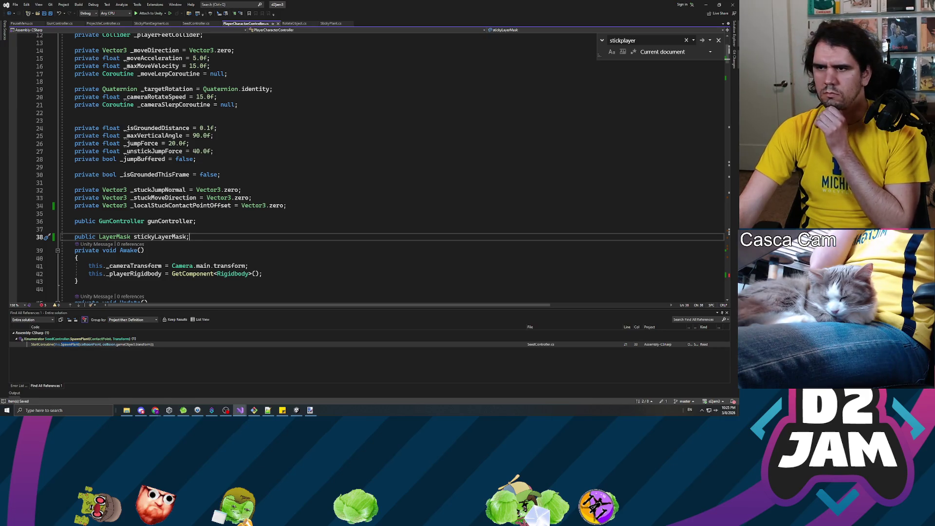
key(shift+Home)
key(shift+Home)
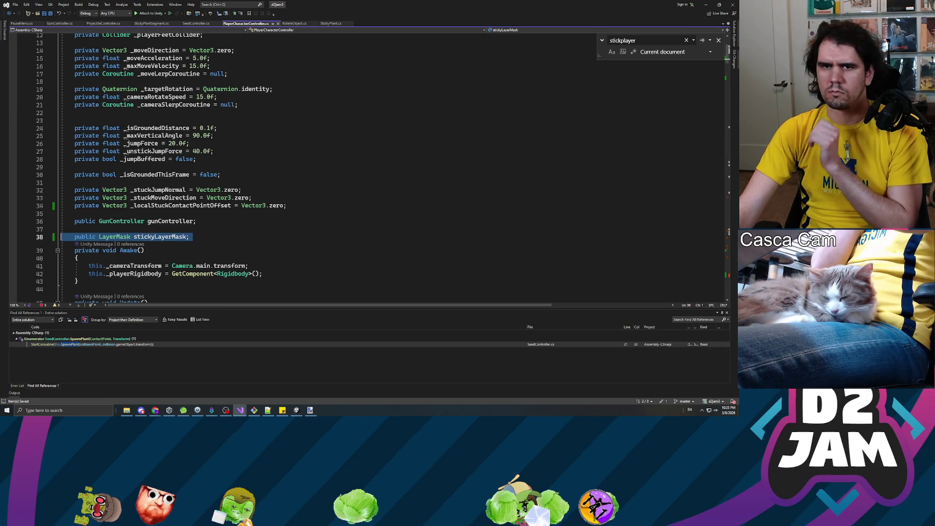
scroll(365, 166, up, 3)
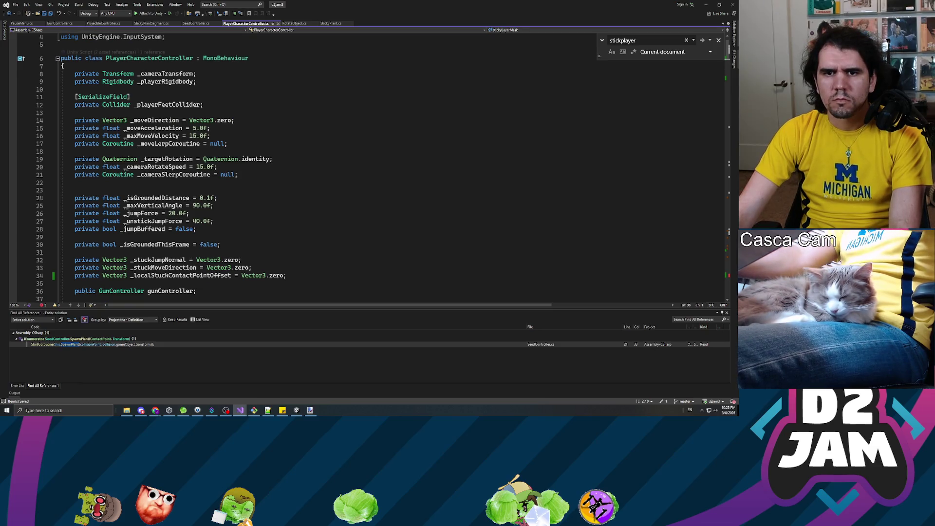
scroll(365, 166, down, 4)
double_click(160, 214)
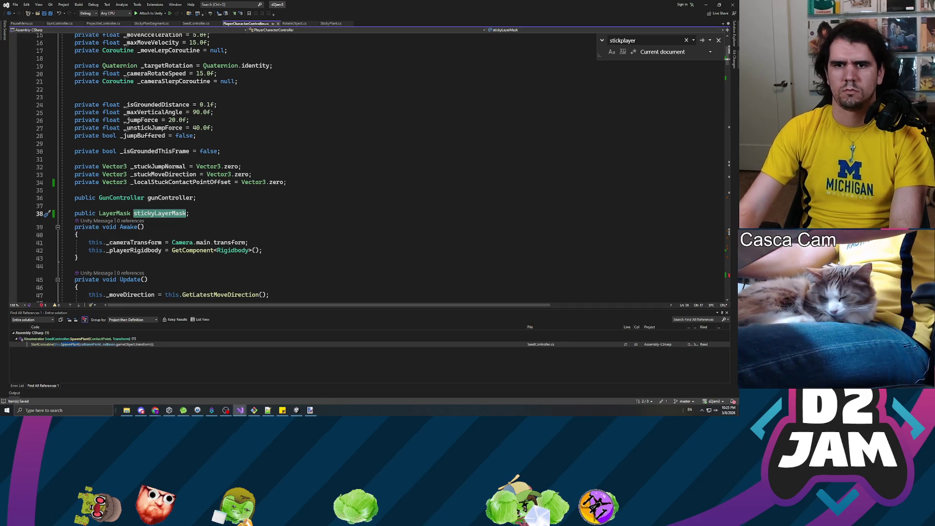
click(196, 197)
key(alt+Tab)
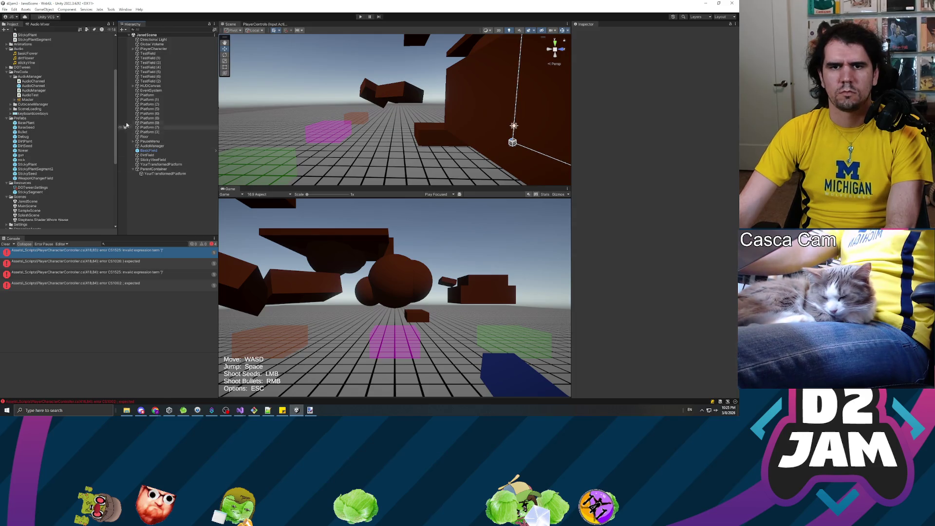
Open the first compile error, then choose Plant for PlayerCharacter's Sticky Layer Mask and deselect it.
click(154, 49)
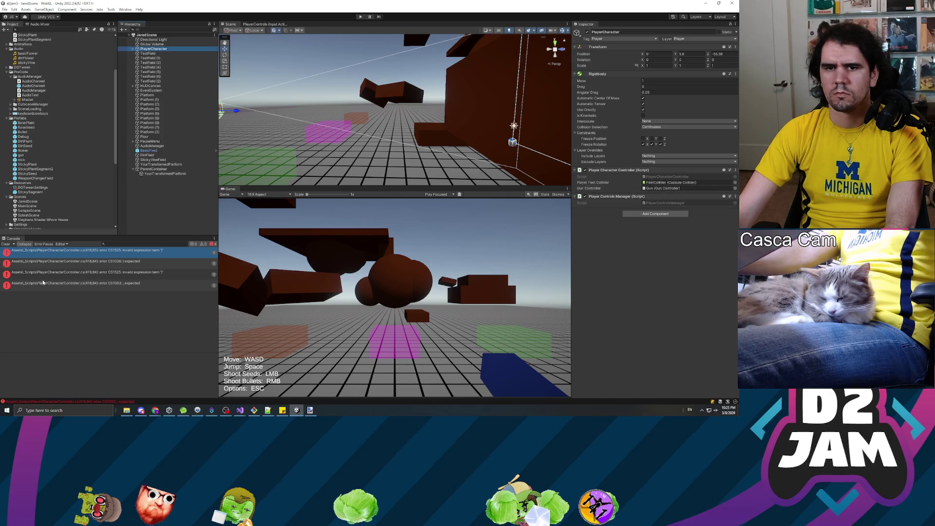
double_click(53, 251)
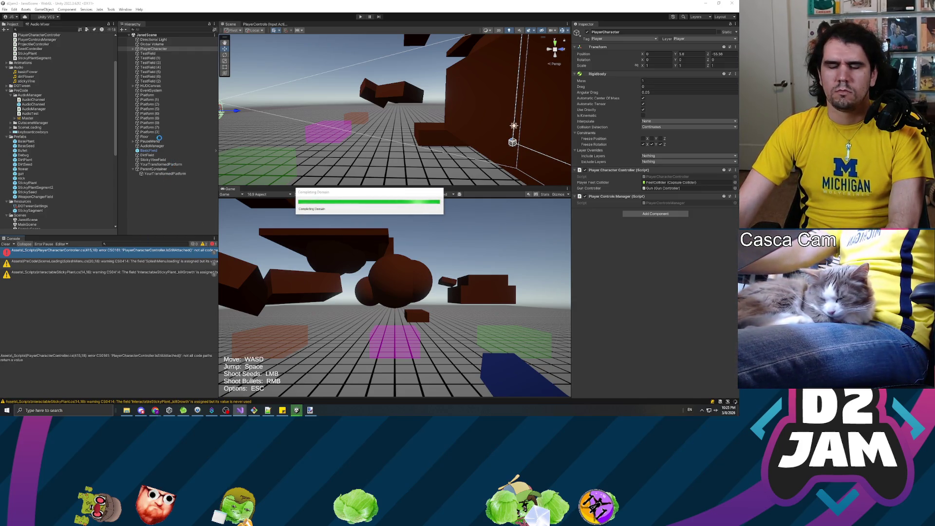
click(152, 49)
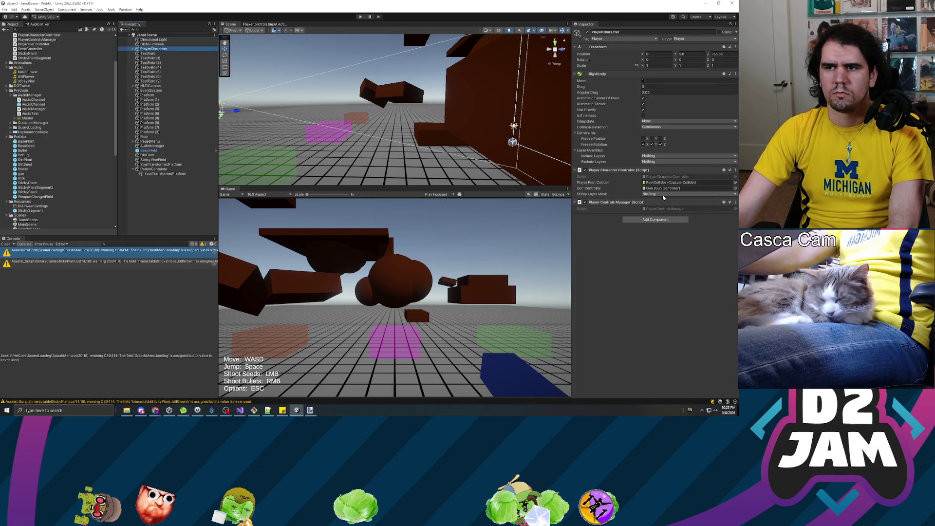
click(662, 195)
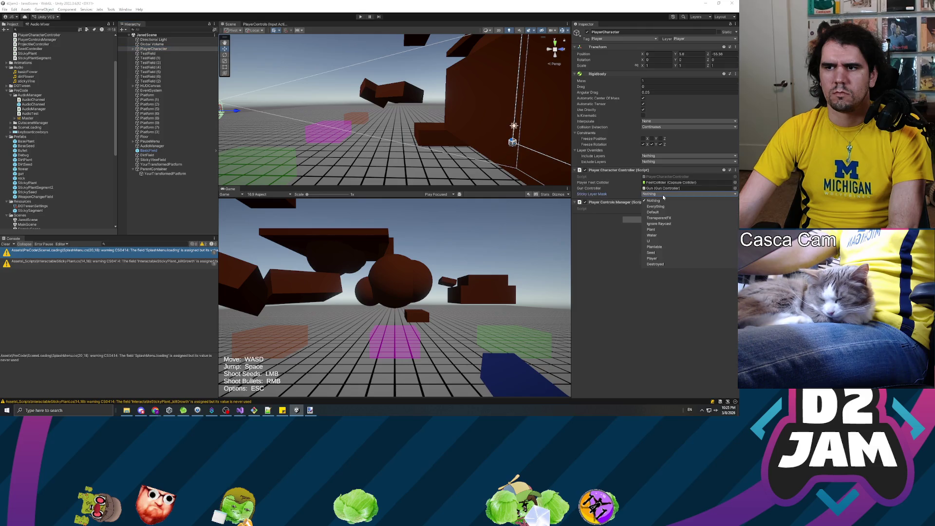
click(651, 229)
click(611, 269)
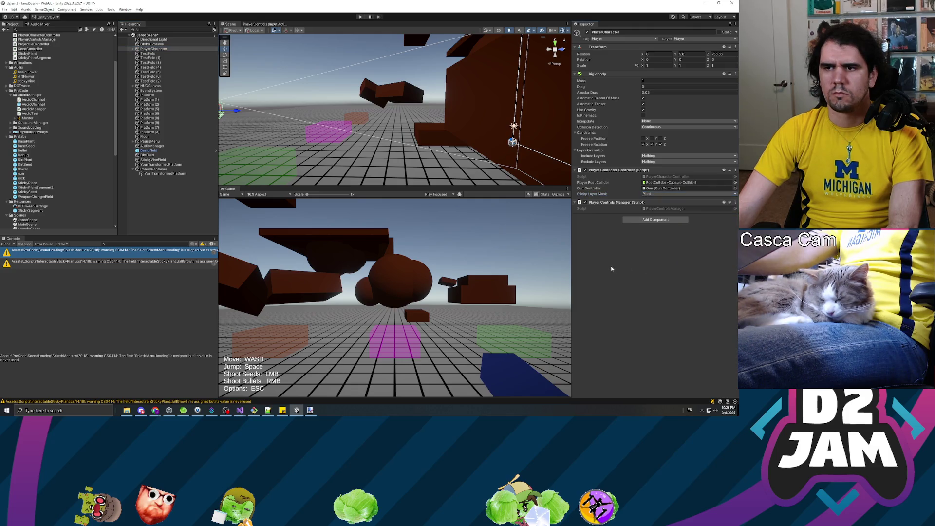
click(225, 173)
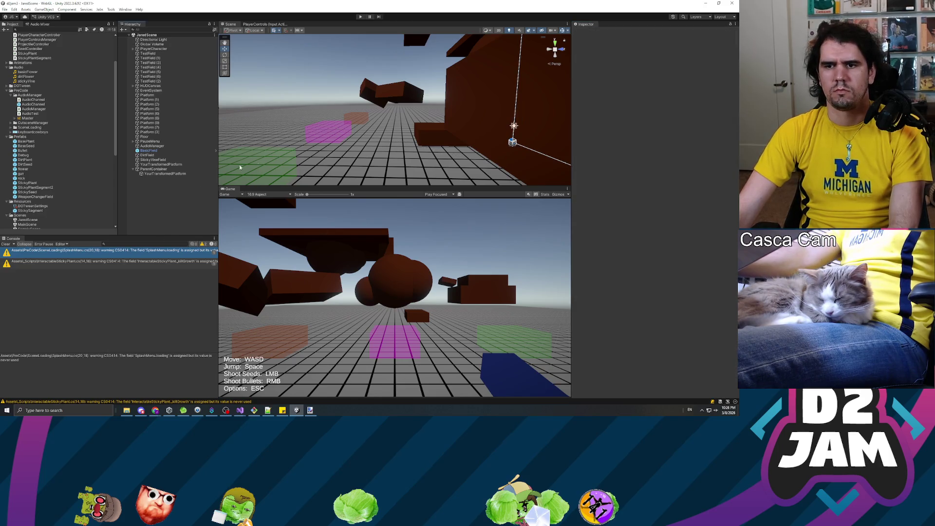
Play the game, walk to the brown platforms, shoot two seeds to grow sticky plants, and pause.
click(361, 17)
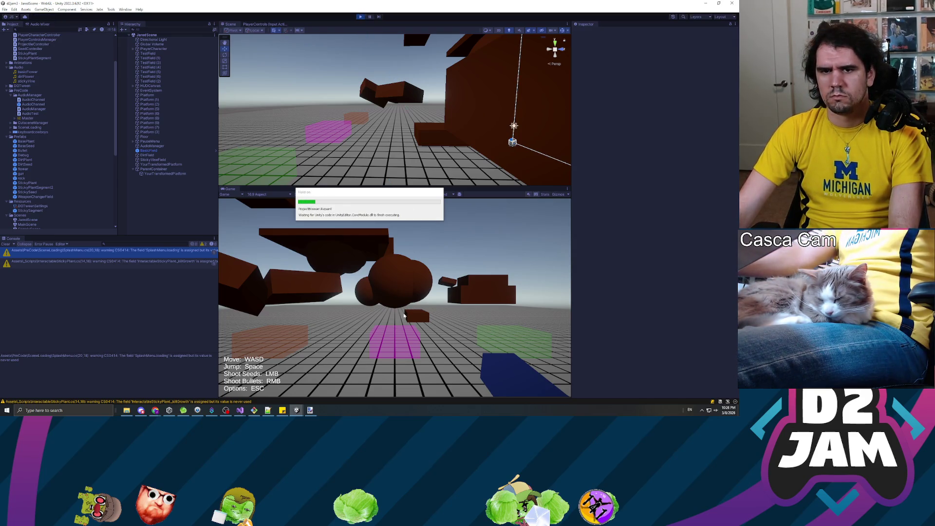
key(w)
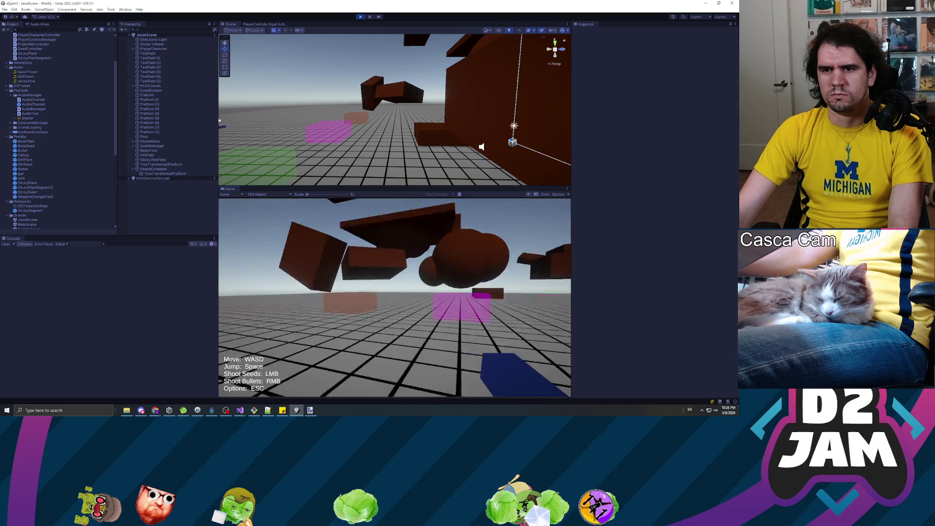
key(w)
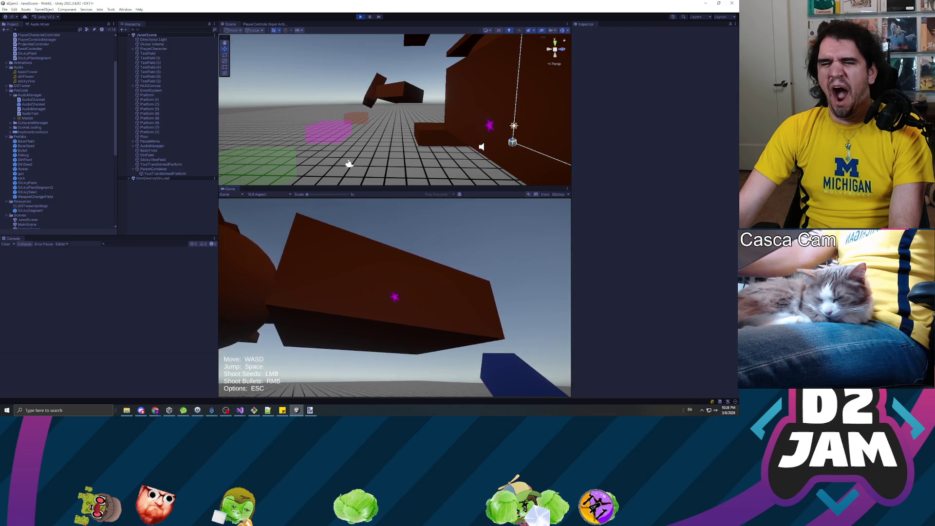
key(w)
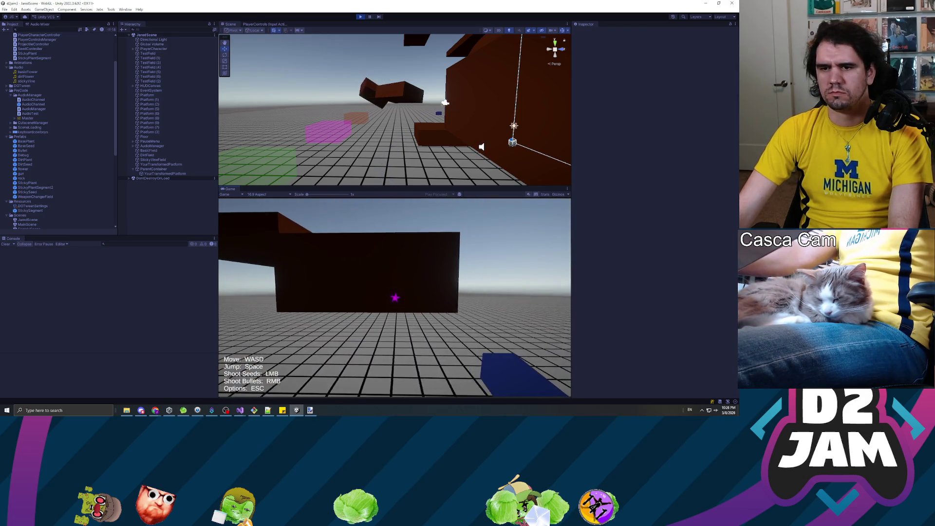
click(395, 297)
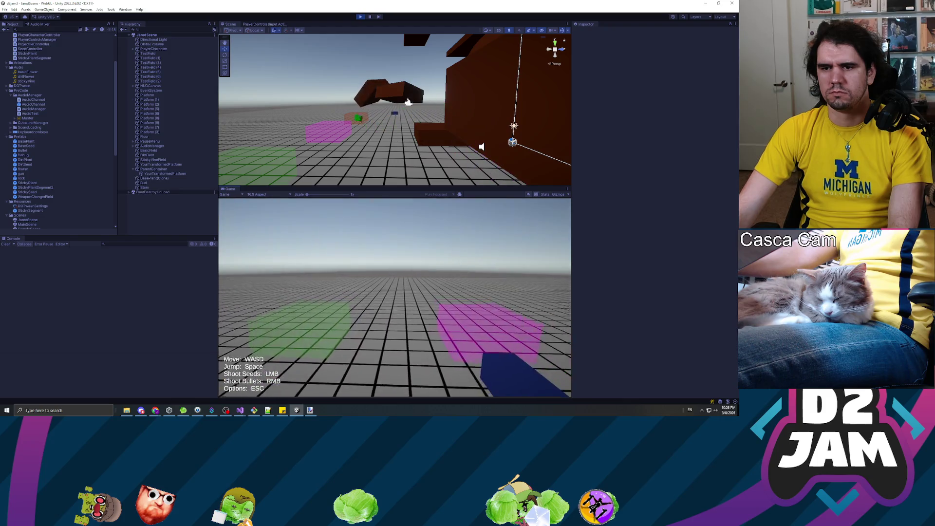
key(w)
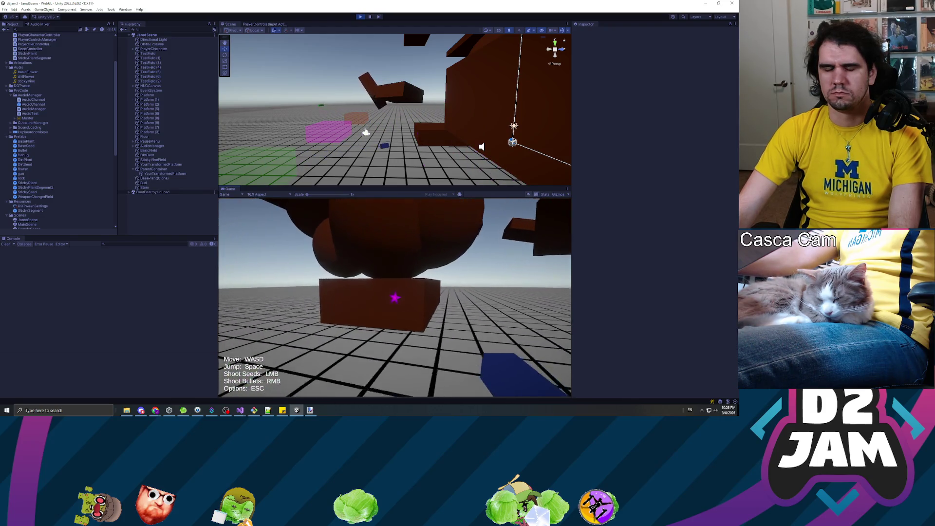
key(w)
key(w)
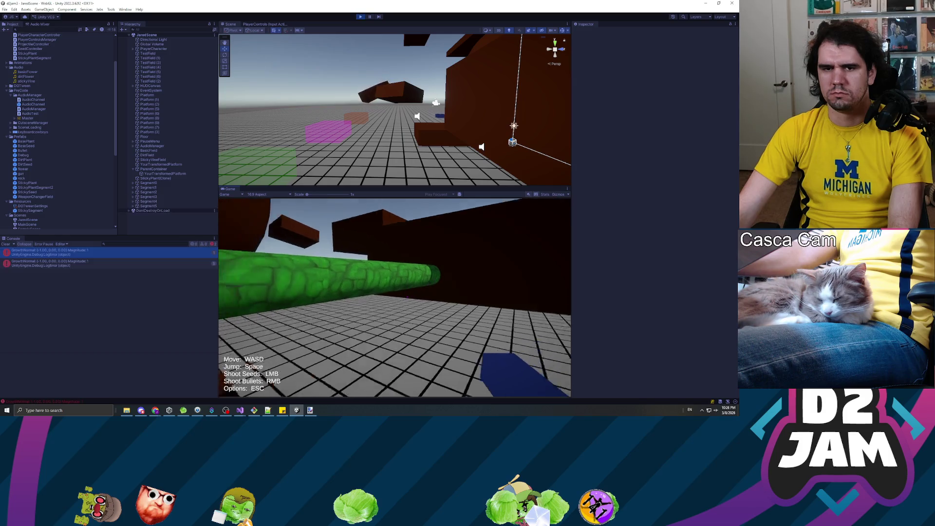
key(w)
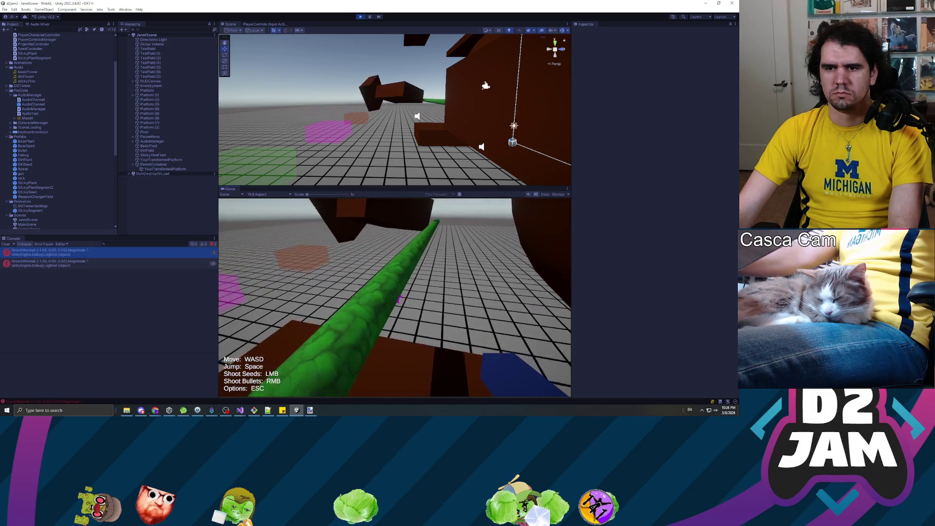
key(w)
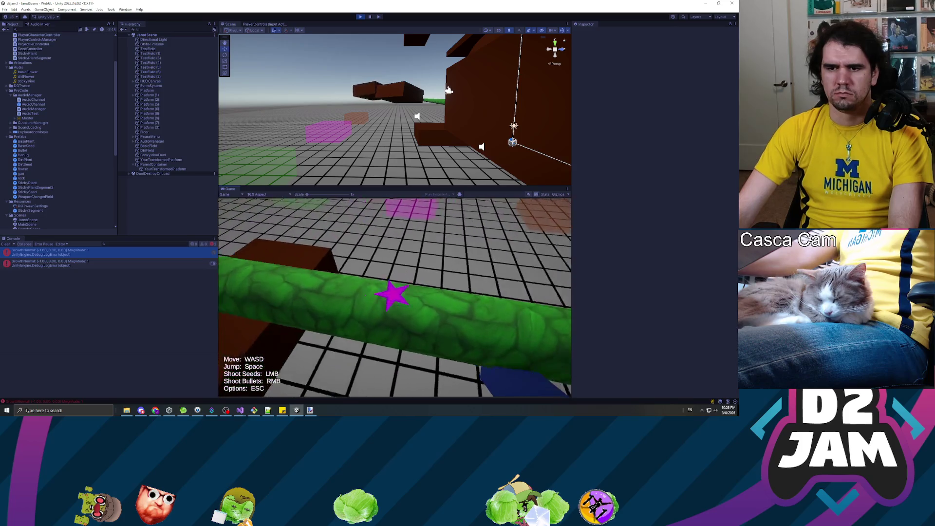
click(395, 298)
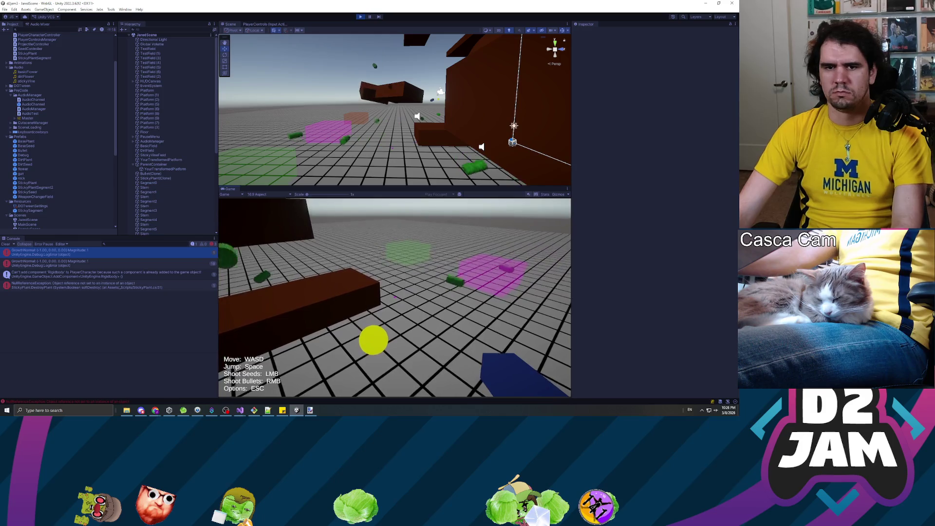
key(Escape)
Open the NullReferenceException's code, check the Rigidbody error, and view StickyPlant.cs in Visual Studio.
click(134, 287)
double_click(134, 287)
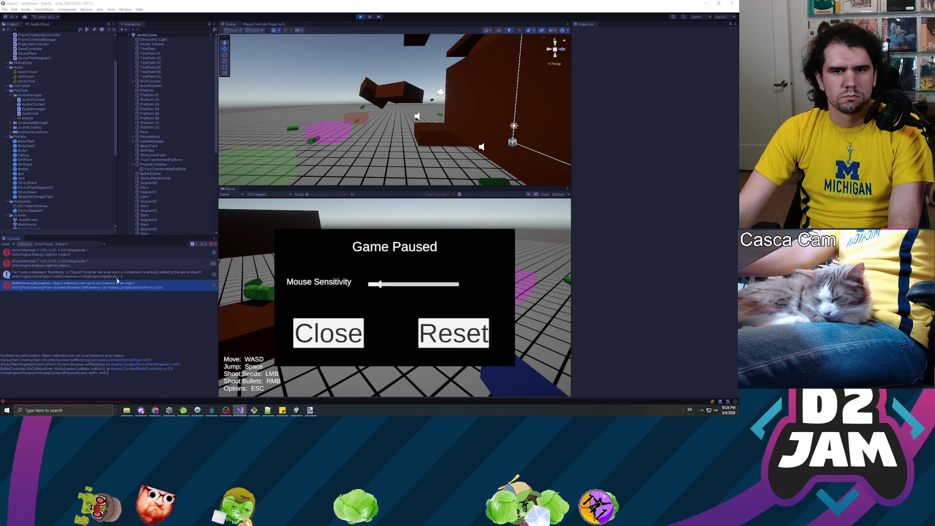
click(117, 277)
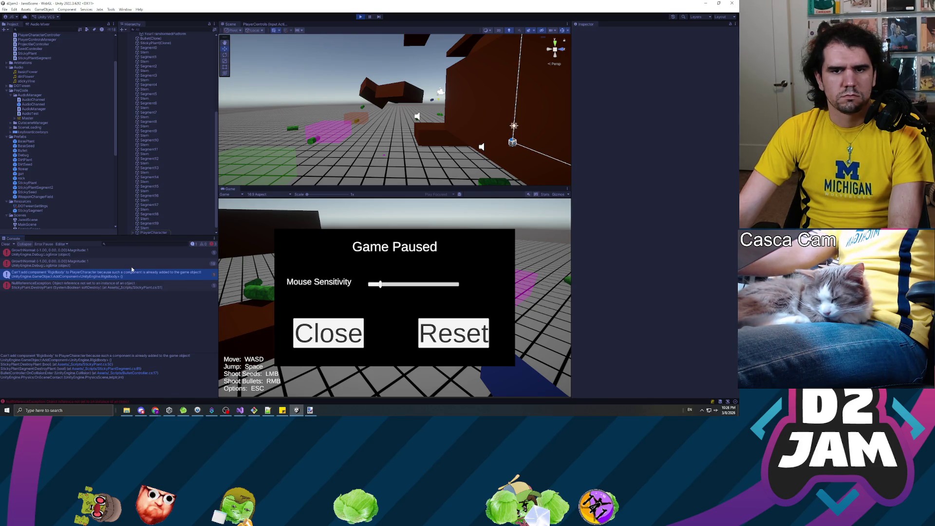
key(Up)
key(Down)
key(Down)
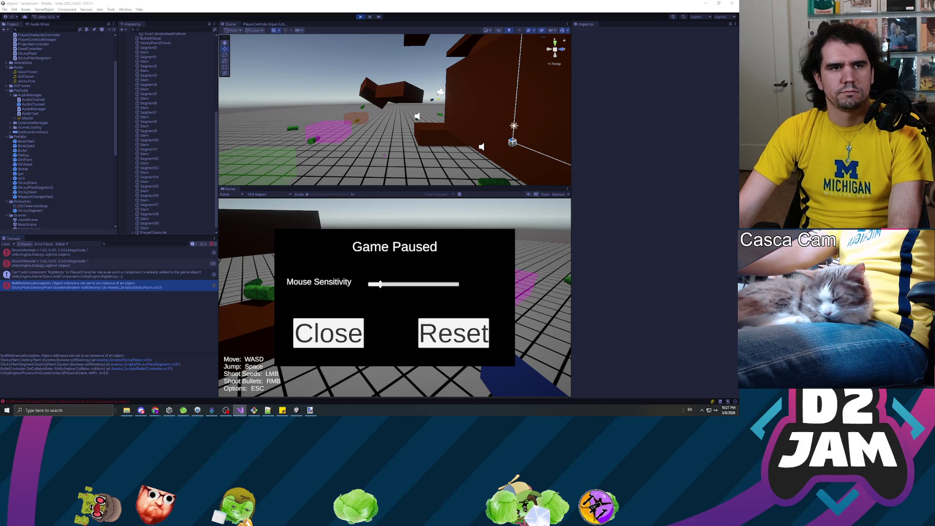
key(alt+Tab)
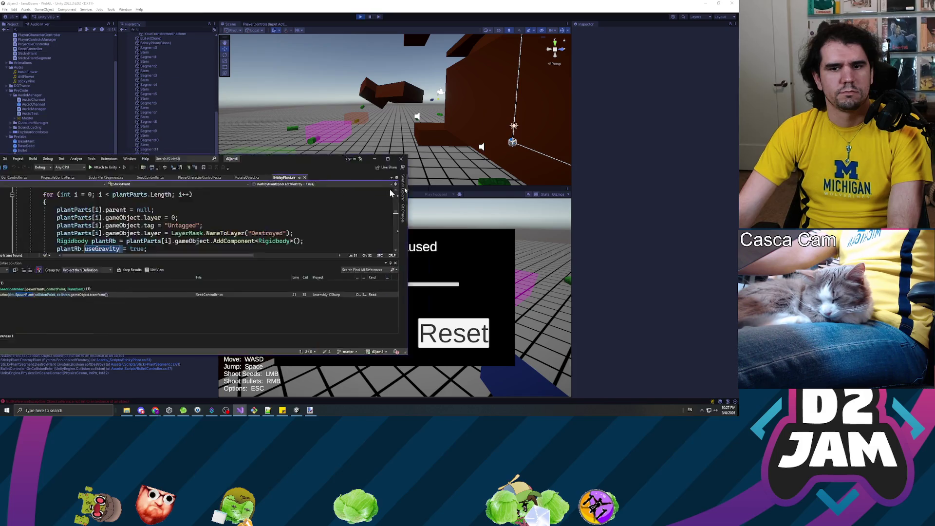
Review PlayerCharacterController.cs from IsStillAttached up to OnCollisionEnter, save it, and return to Unity.
scroll(370, 165, up, 10)
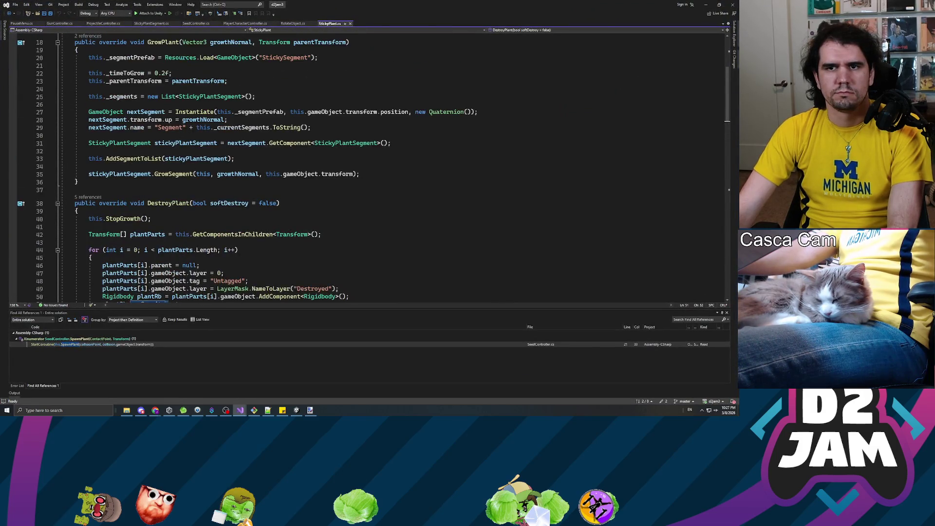
click(242, 23)
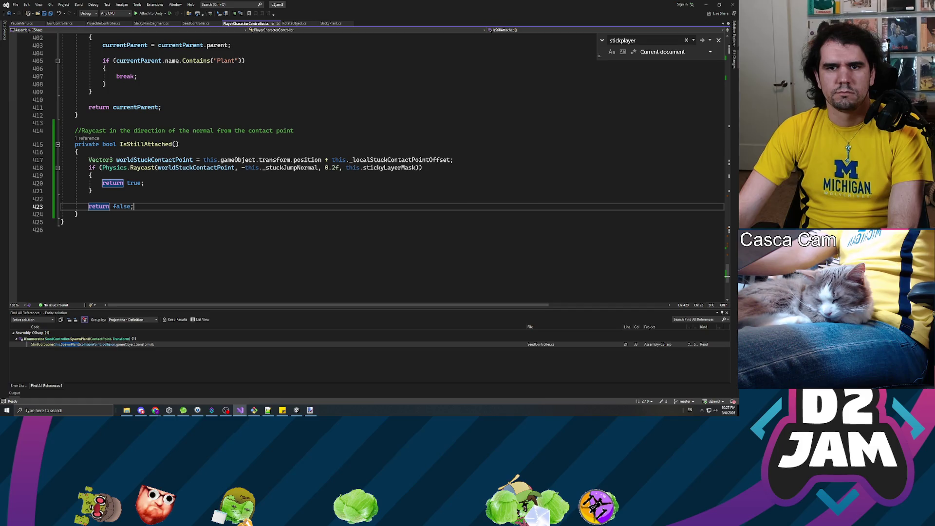
scroll(370, 146, up, 4)
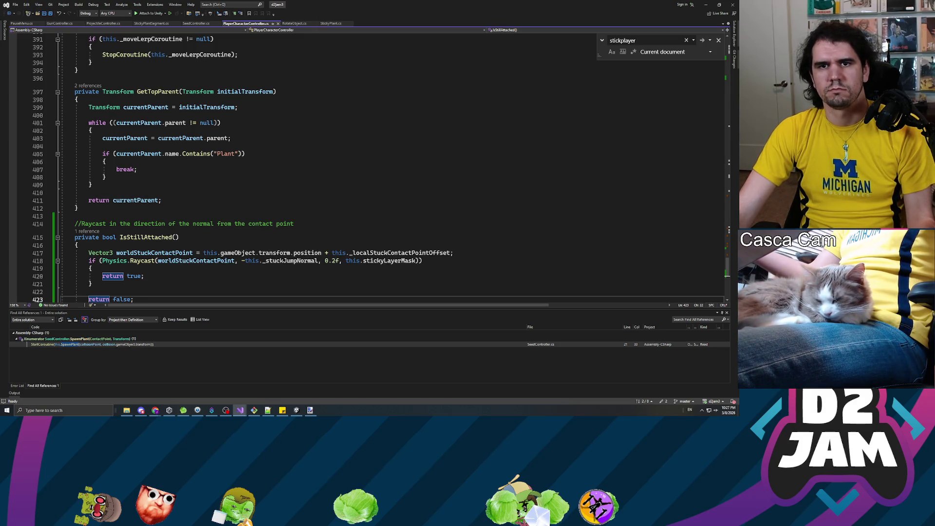
scroll(365, 166, up, 10)
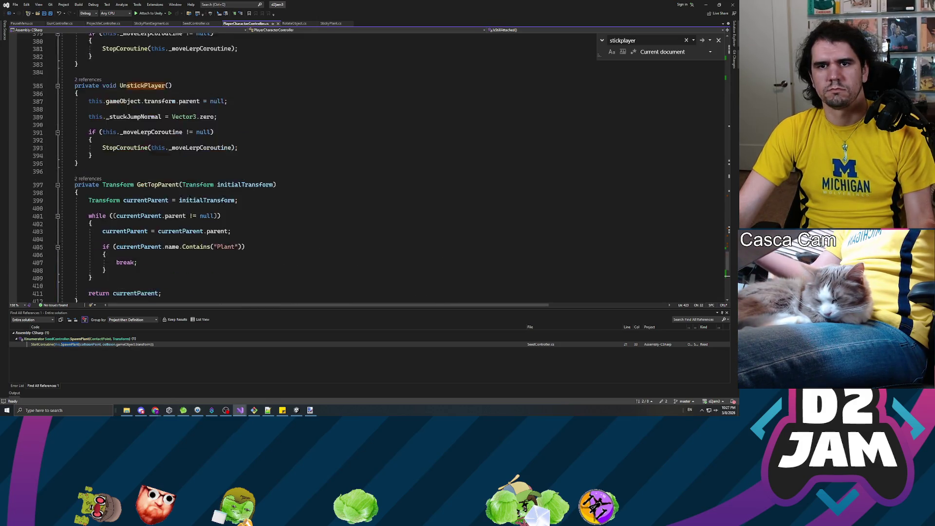
scroll(365, 166, up, 8)
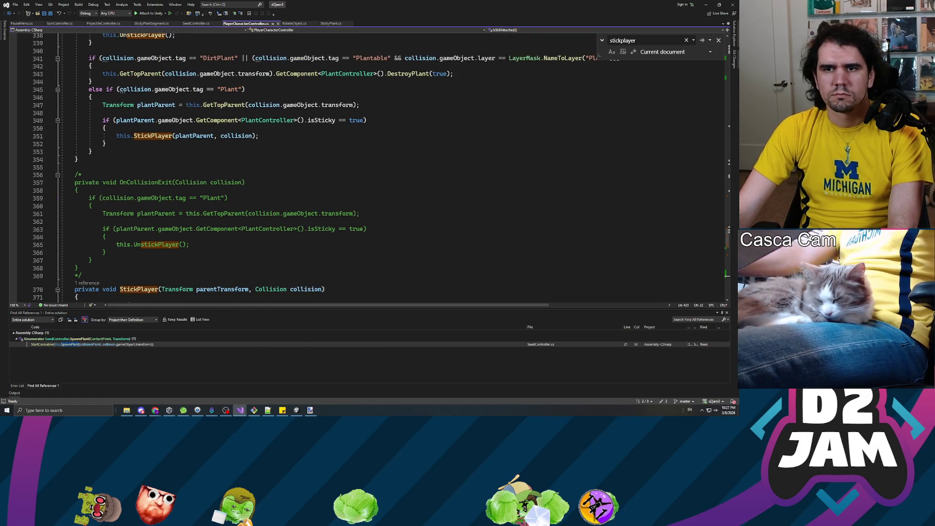
scroll(365, 165, up, 4)
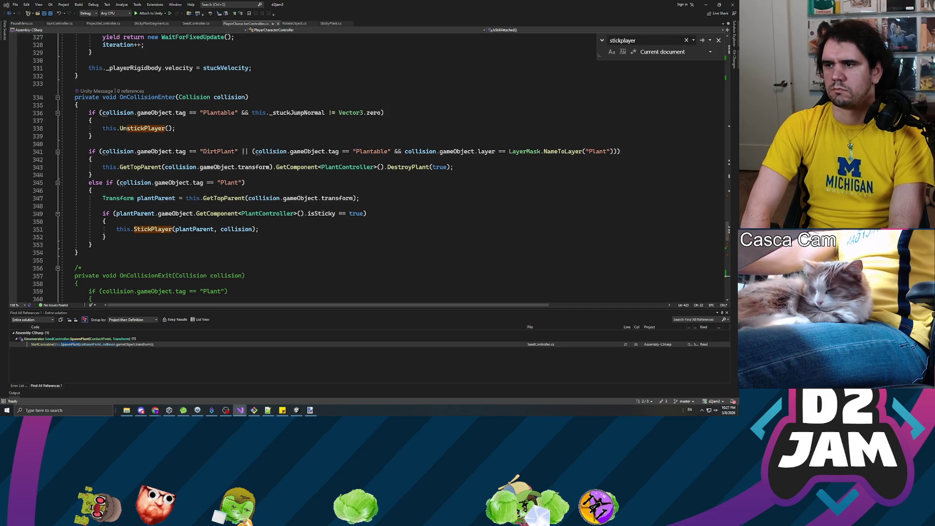
key(ctrl+s)
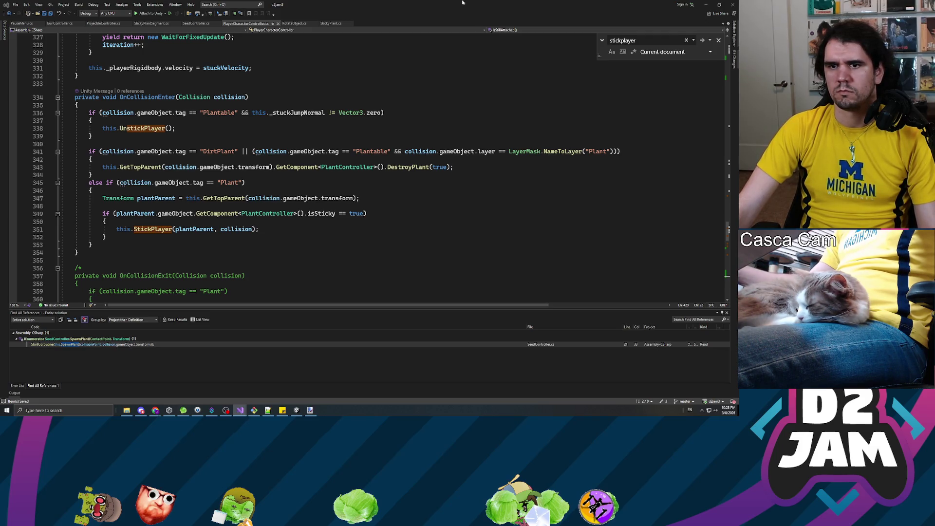
click(705, 5)
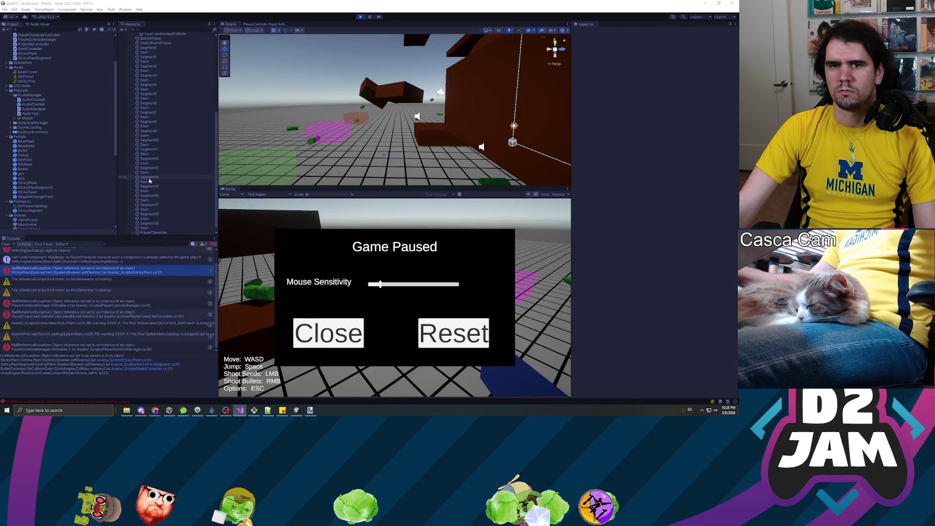
Inspect Segment14 and the Stem object, then stop the paused play session so scripts reload.
click(149, 176)
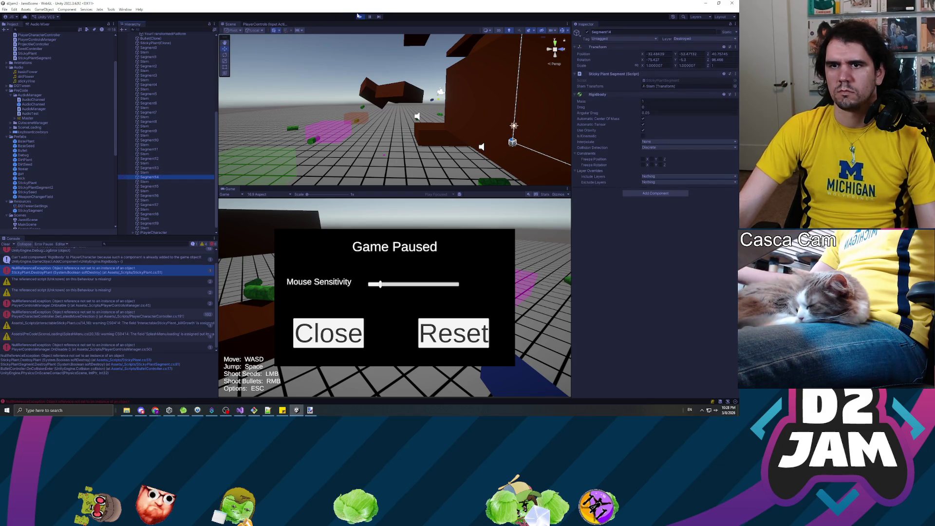
click(145, 173)
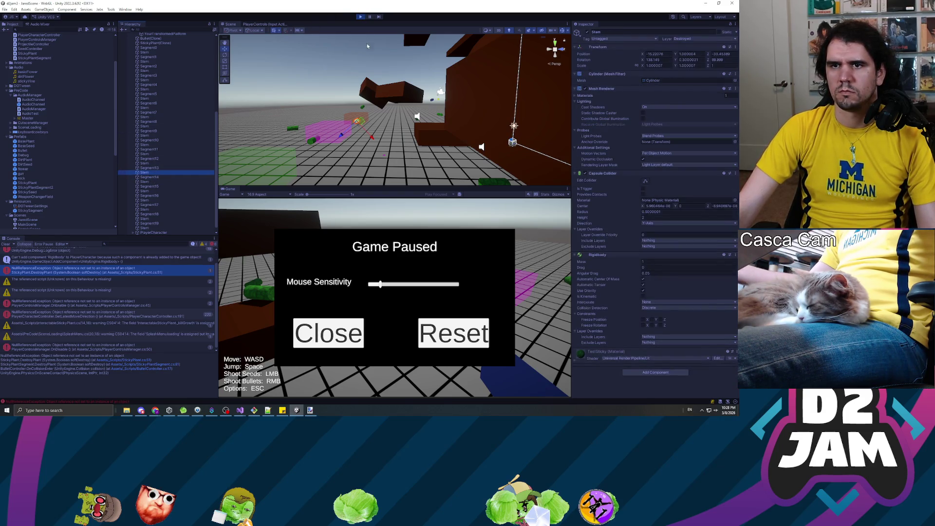
click(360, 17)
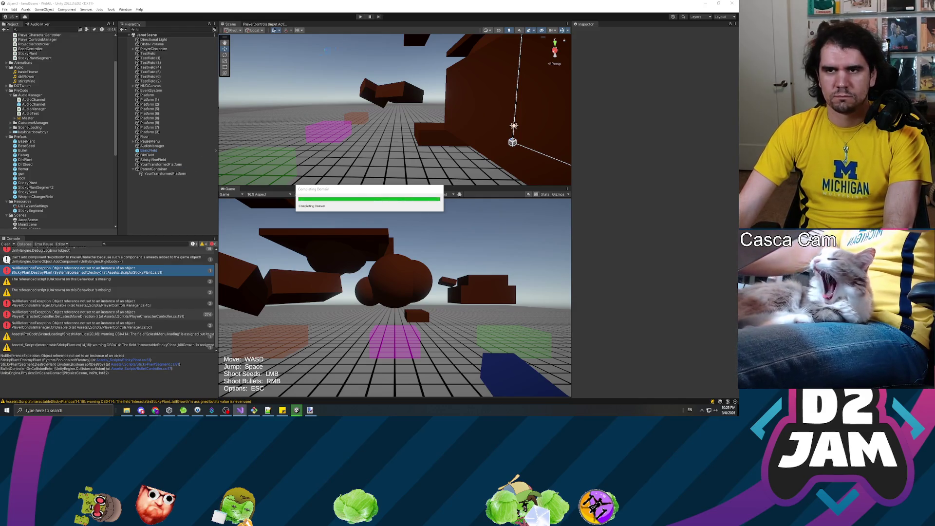
Start play mode, fire two bullets into the level, and pause the game.
click(361, 17)
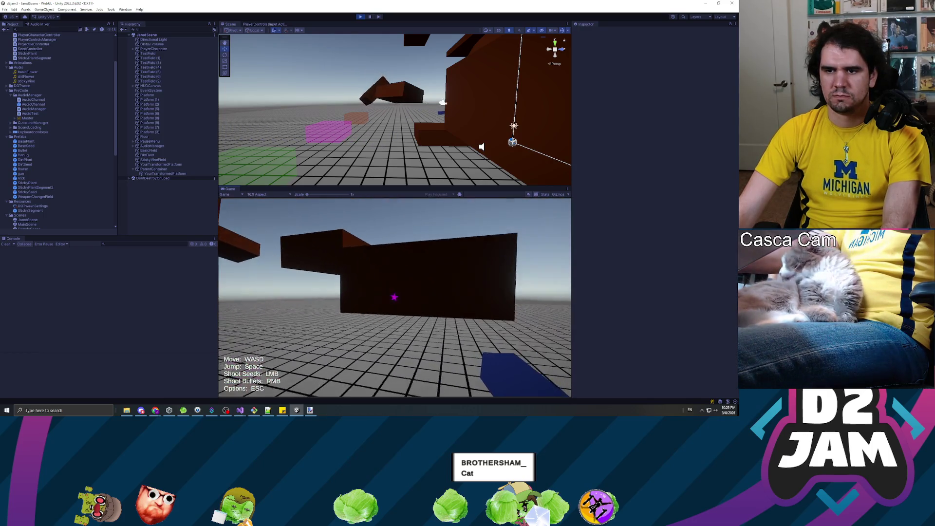
right_click(394, 297)
right_click(395, 297)
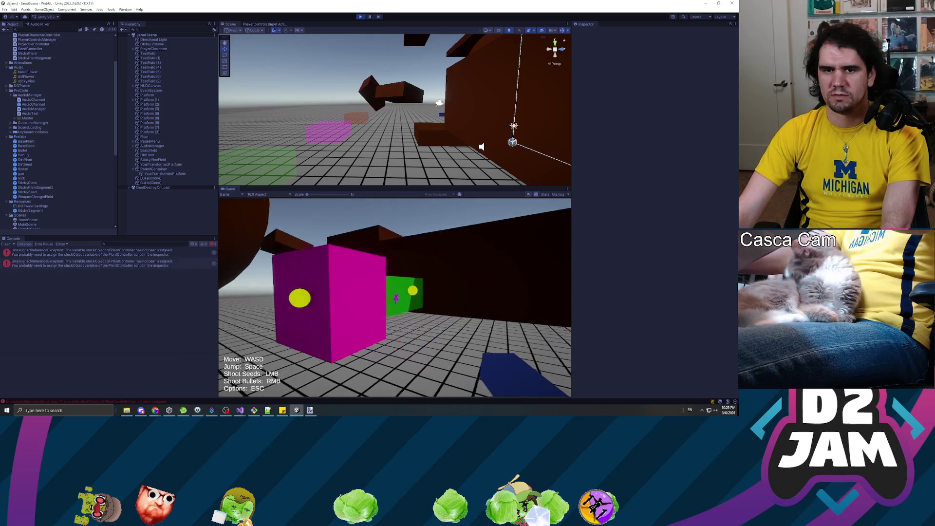
key(Escape)
Open the PlantController error's stack trace and source script, then return to Unity and stop play.
click(100, 266)
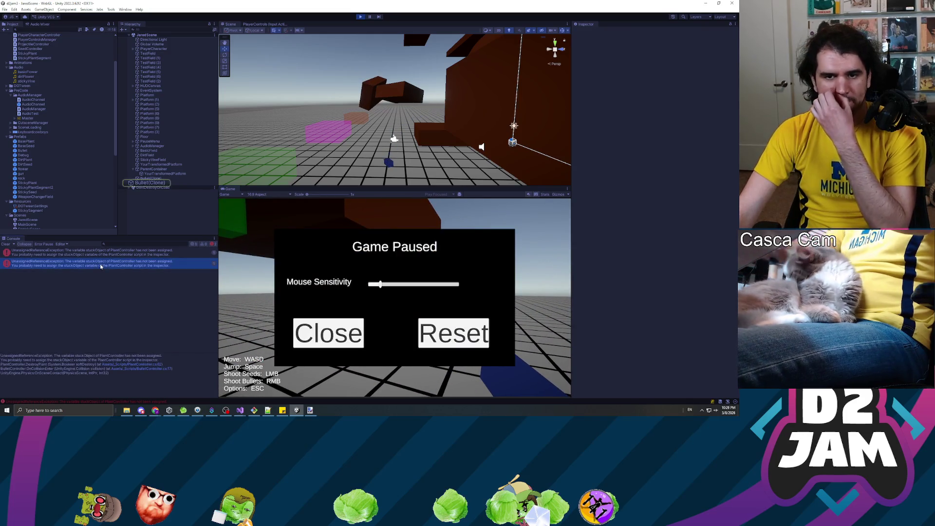
double_click(100, 266)
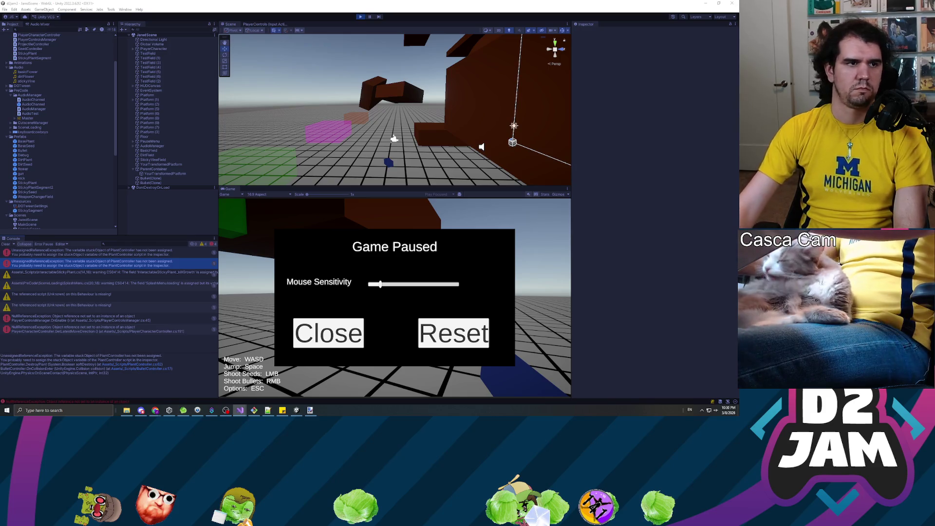
click(135, 208)
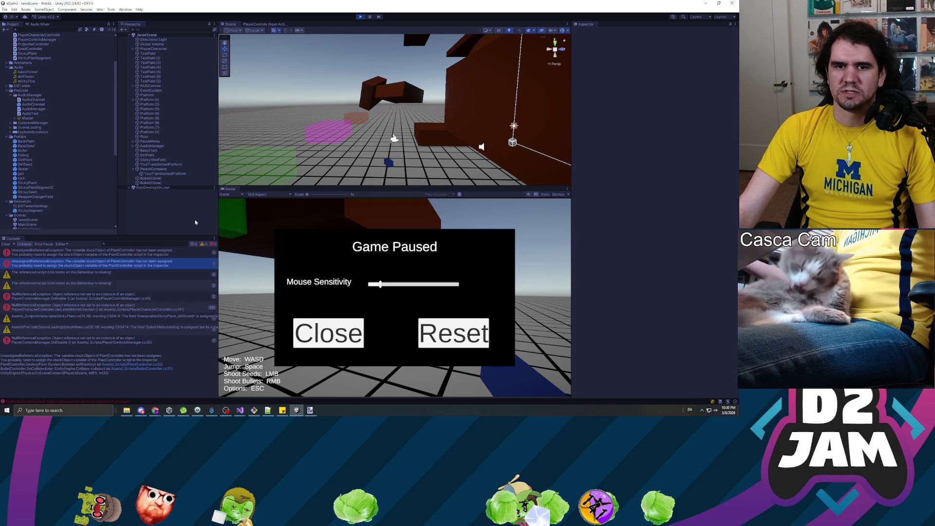
click(361, 16)
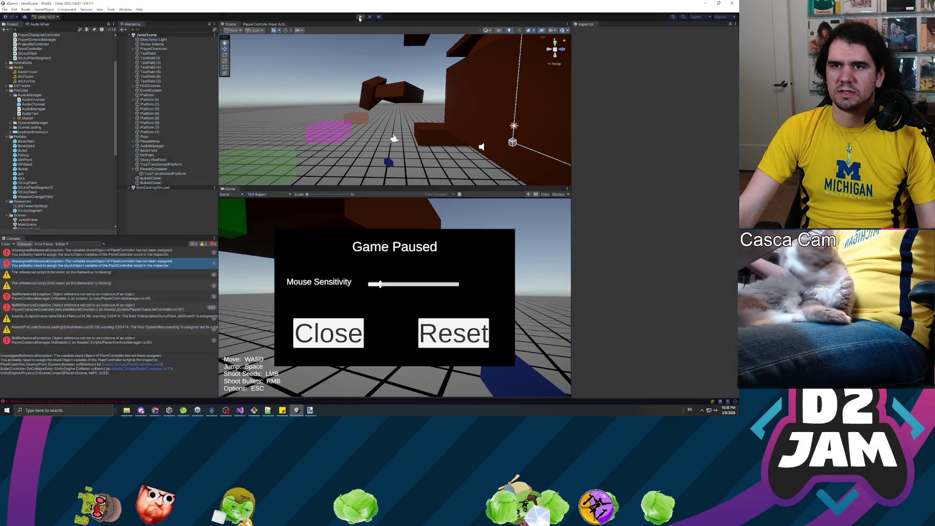
Start a fresh play session, walk toward the brown wall, shoot it, and pause.
click(360, 16)
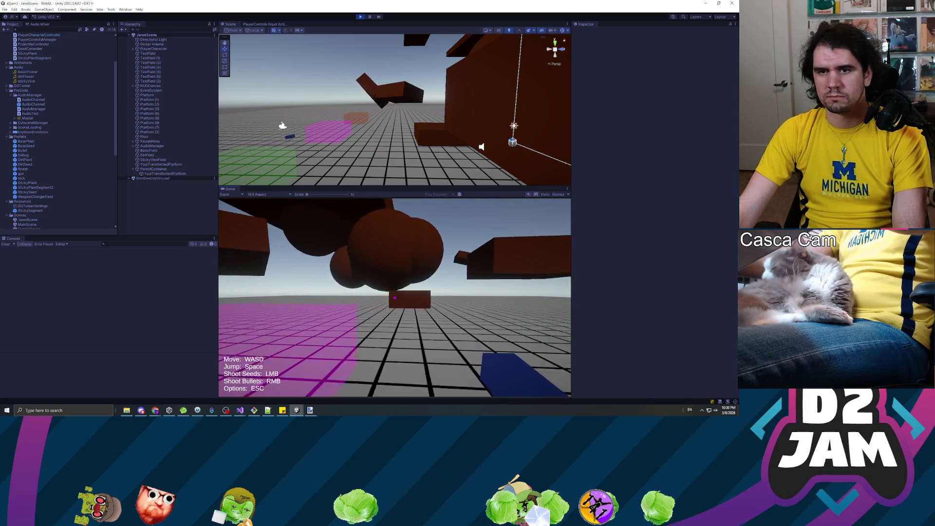
key(w)
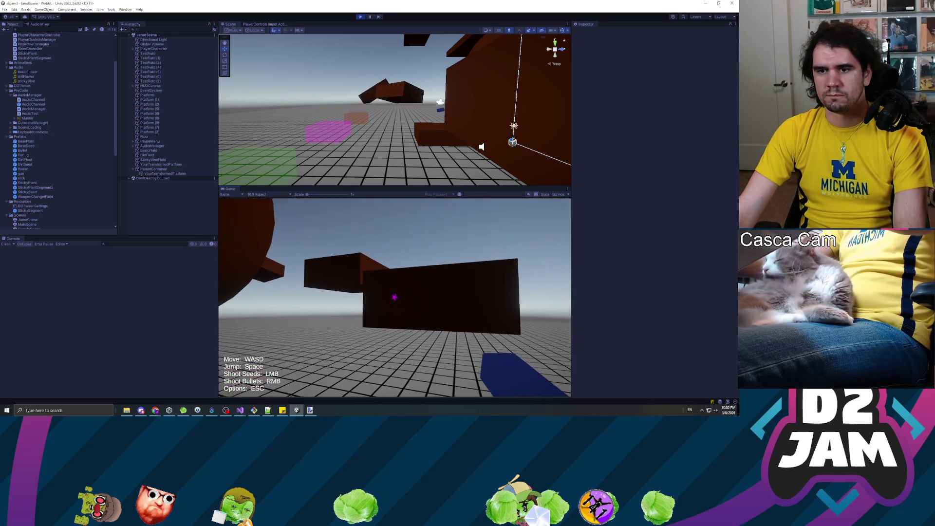
right_click(394, 297)
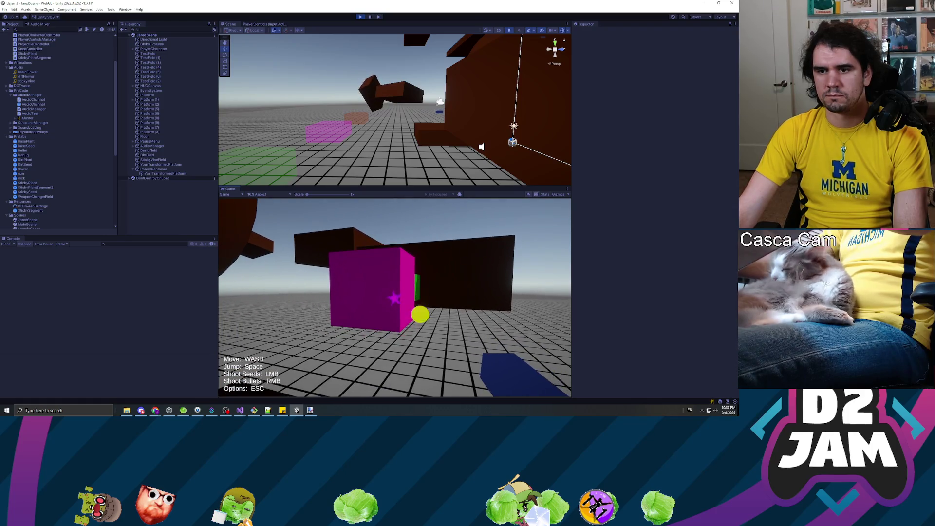
key(Escape)
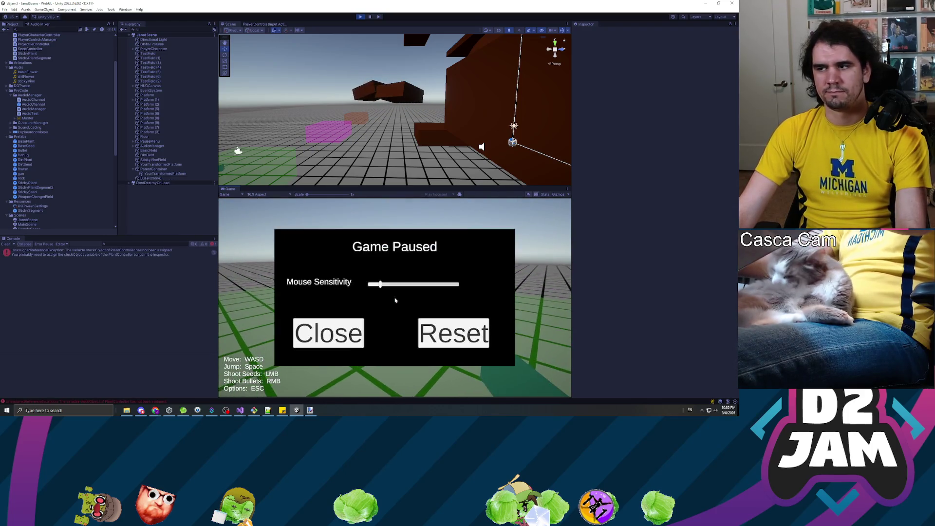
Open the console error's source script, then stop and restart play mode with recompiled scripts.
double_click(147, 253)
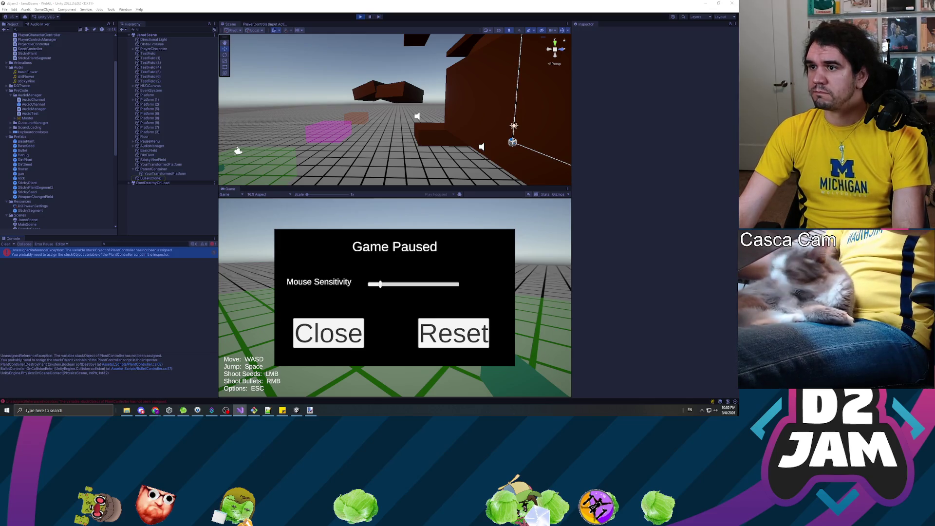
click(359, 16)
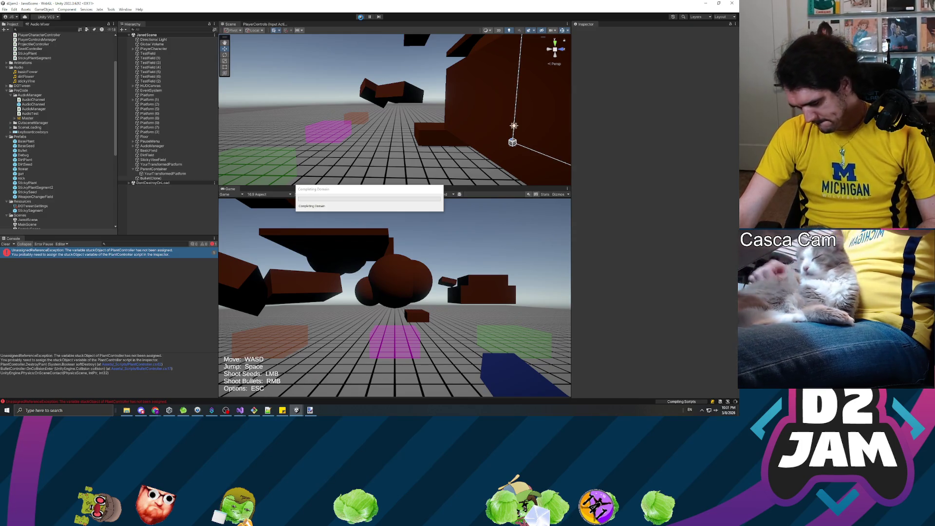
click(360, 16)
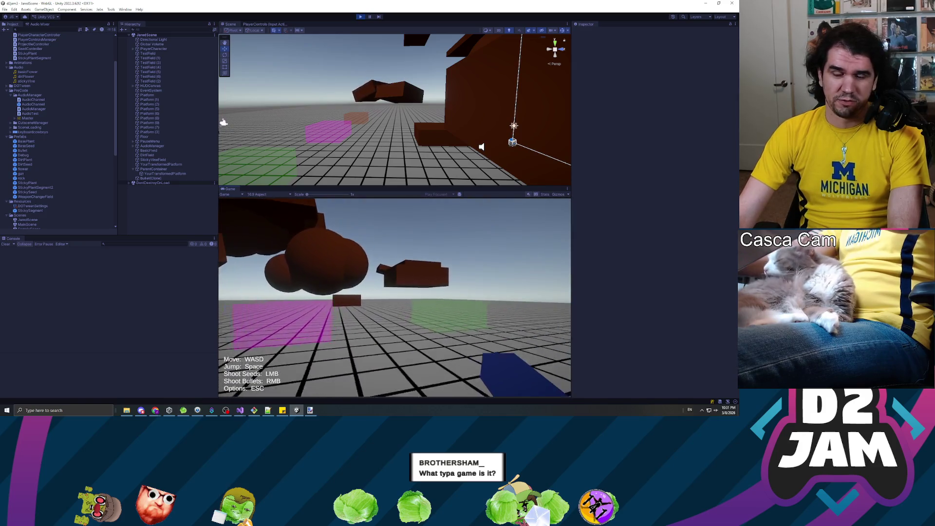
Walk across the level, shoot four seeds at the brown structures and dark wall, then pause.
key(w)
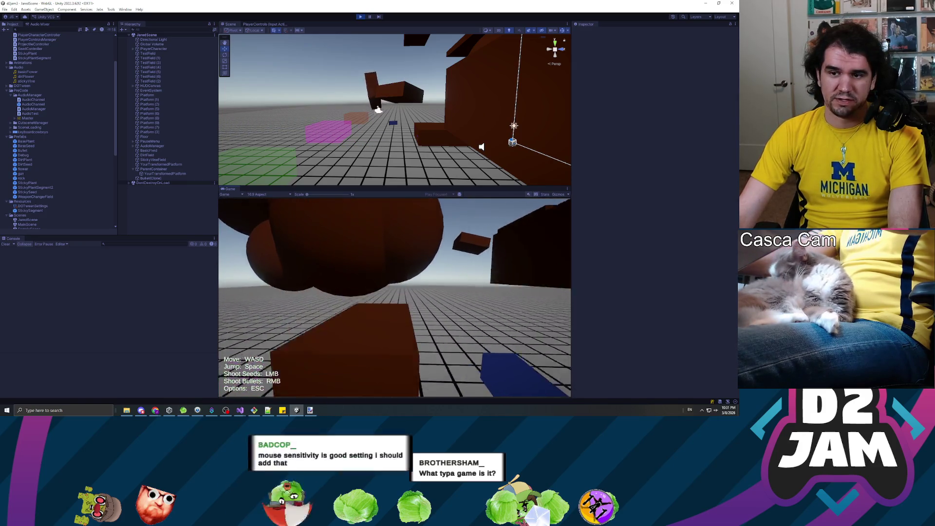
click(395, 297)
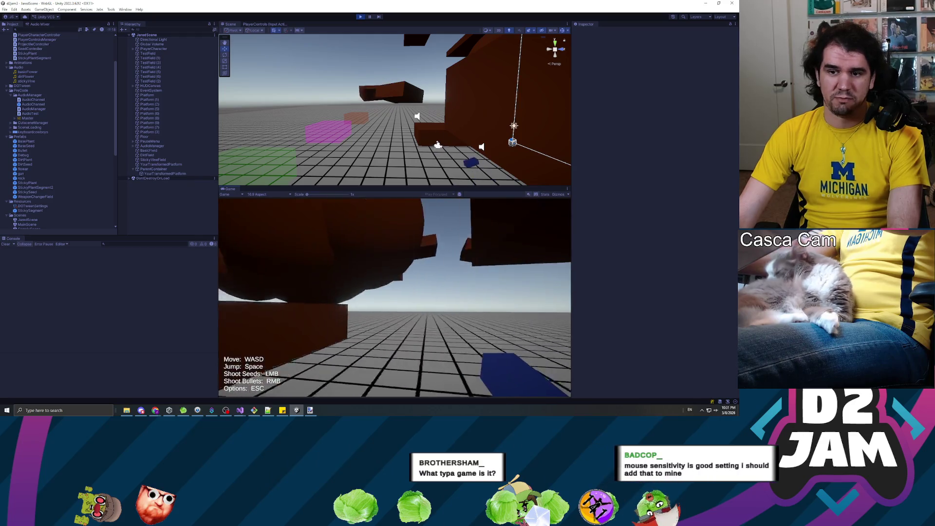
click(394, 297)
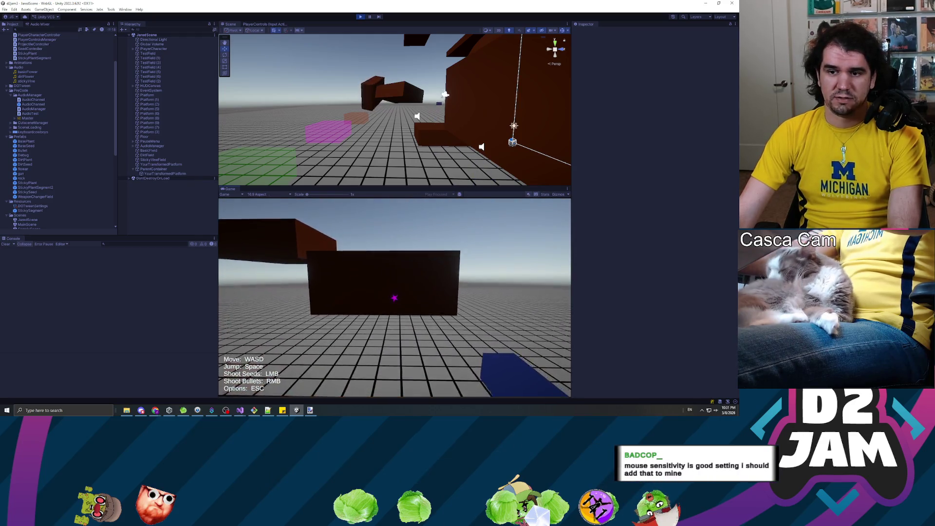
click(394, 297)
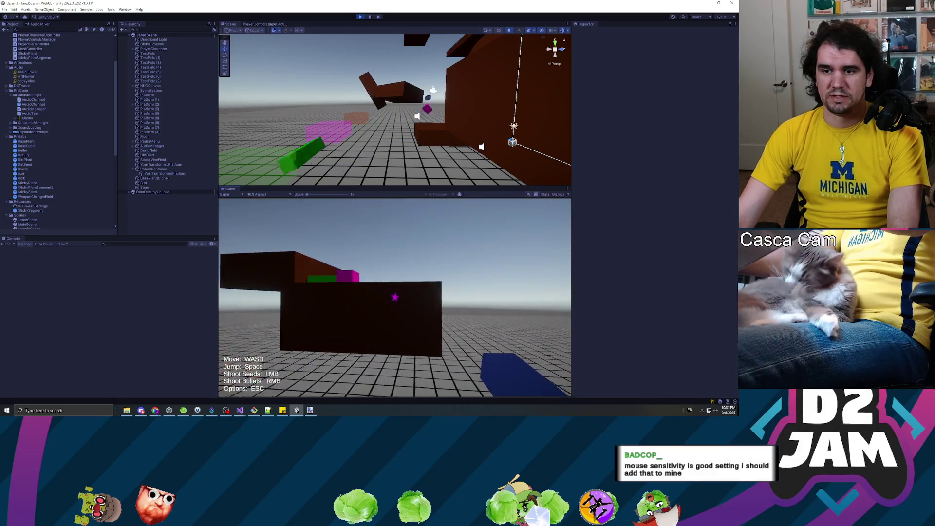
click(394, 297)
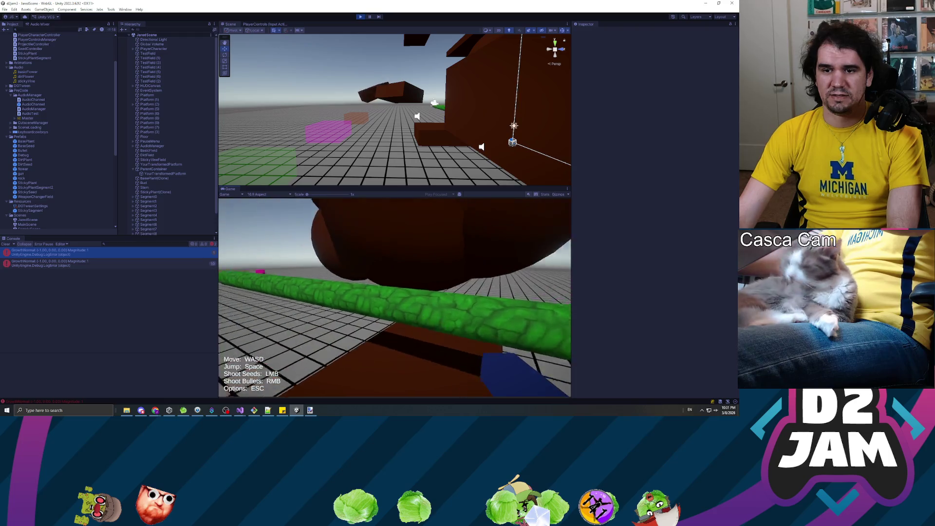
key(r)
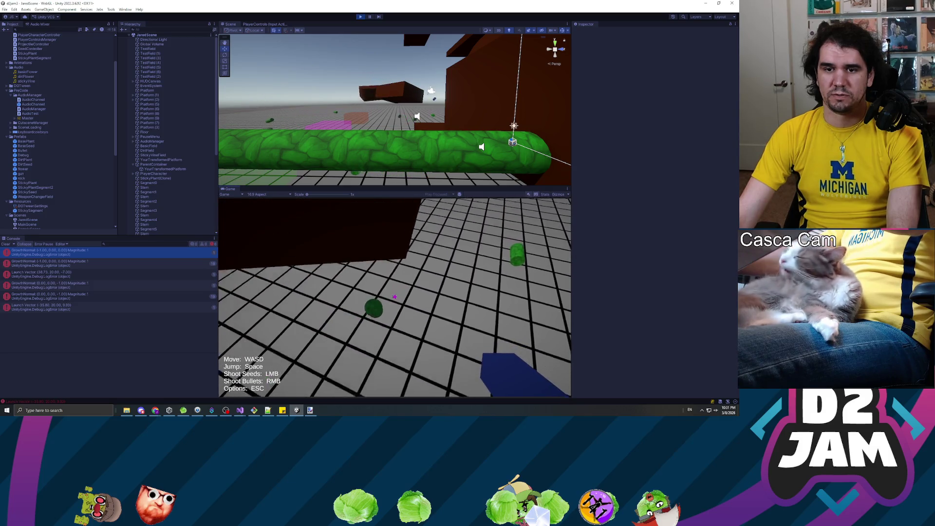
key(Escape)
In PlayerCharacterController.cs, find all references to IsStillAttached and jump to its call in Update.
key(alt+Tab)
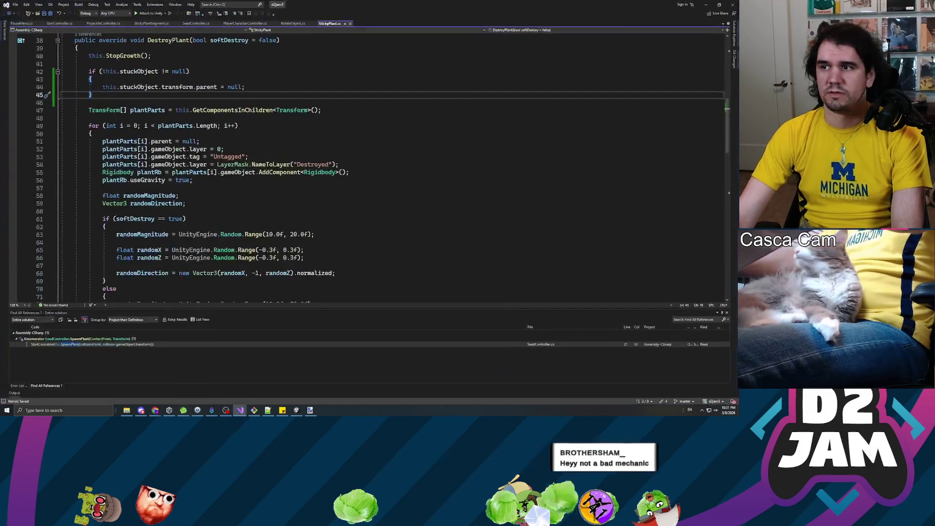
scroll(366, 36, up, 3)
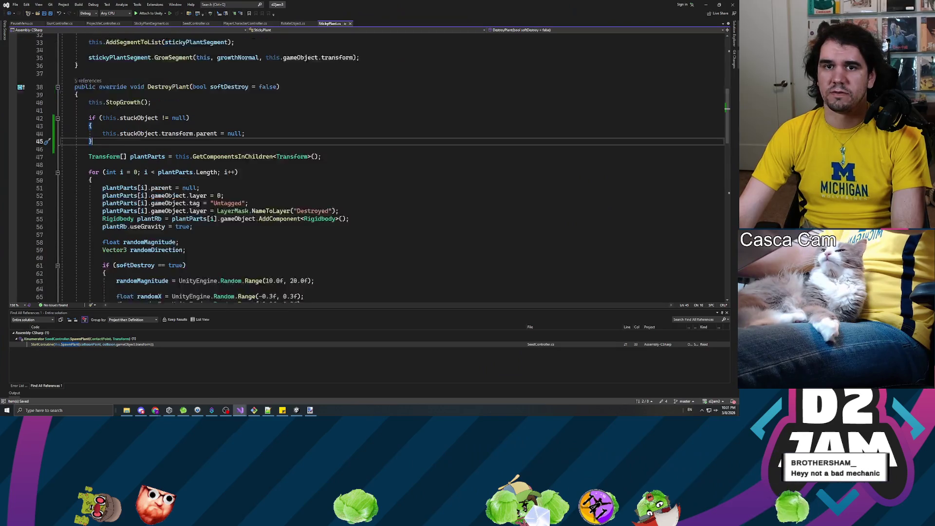
click(243, 24)
scroll(141, 170, down, 15)
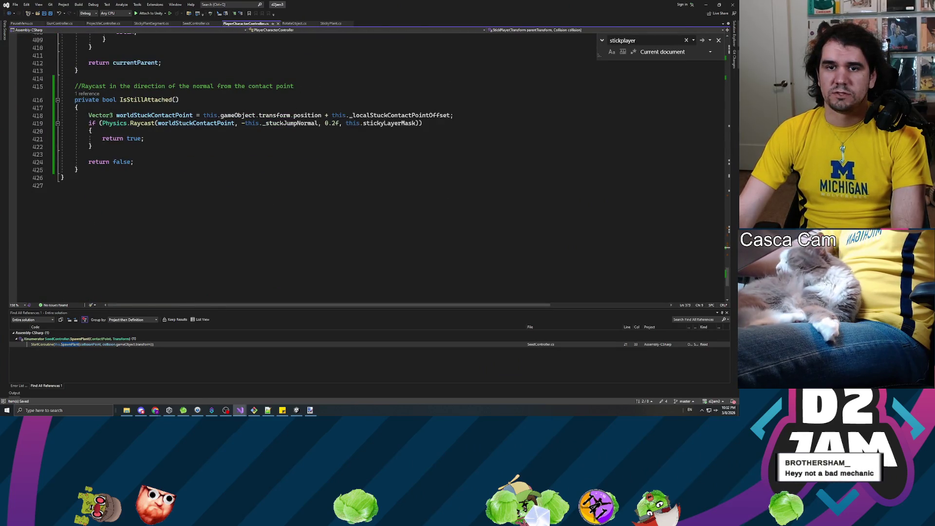
scroll(141, 171, up, 3)
click(141, 170)
right_click(141, 170)
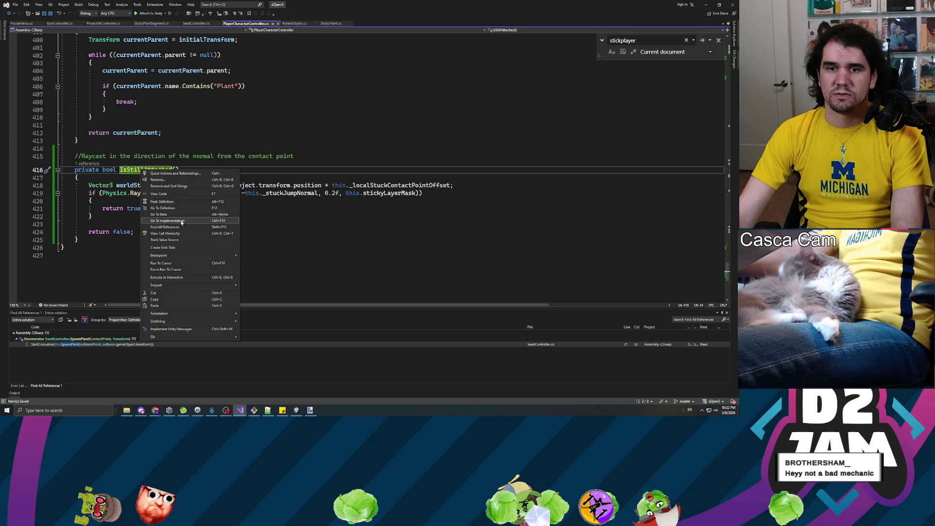
click(166, 229)
double_click(59, 345)
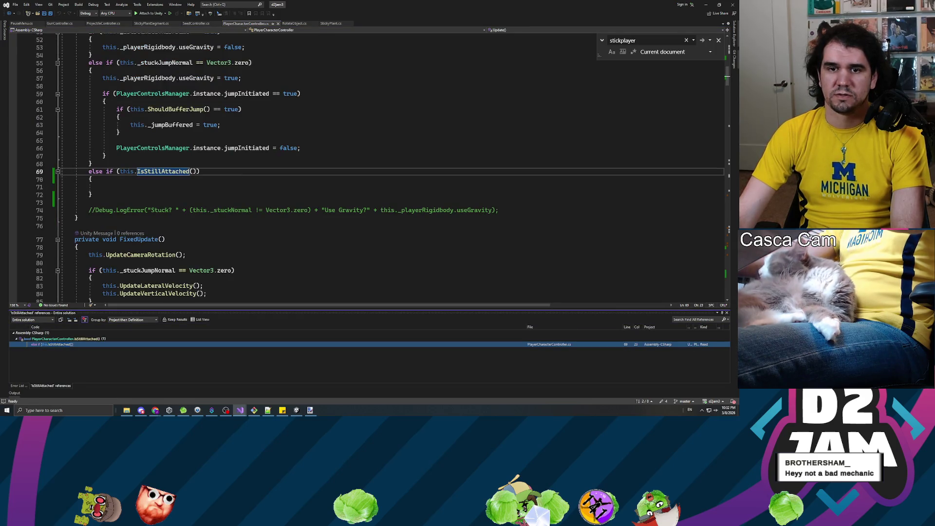
scroll(365, 165, up, 2)
Change the else-if condition to 'IsStillAttached() == false', call this.UnstickPlayer() inside, and save.
click(102, 233)
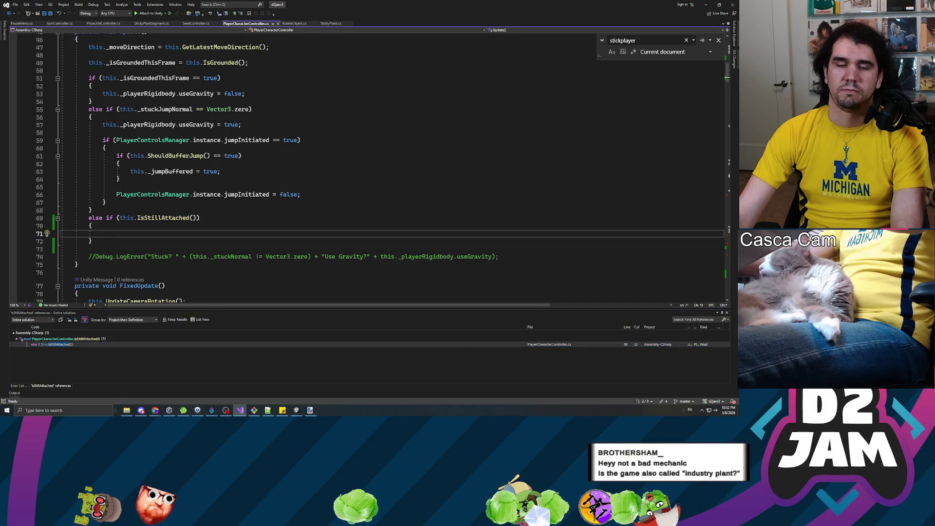
click(196, 217)
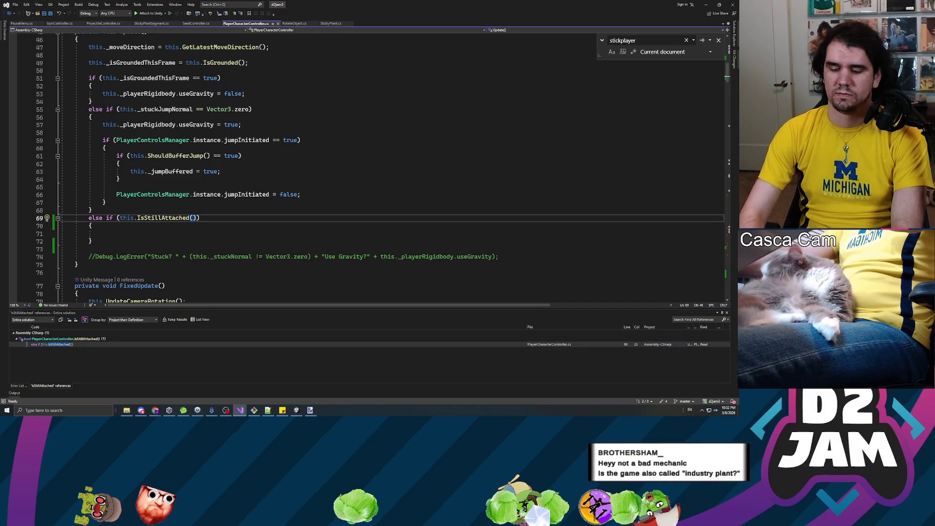
text(== false)
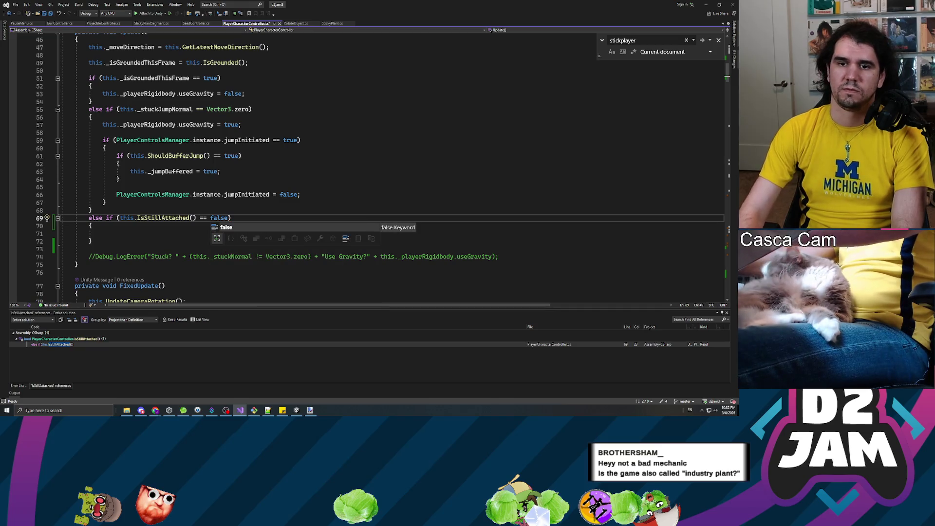
click(102, 233)
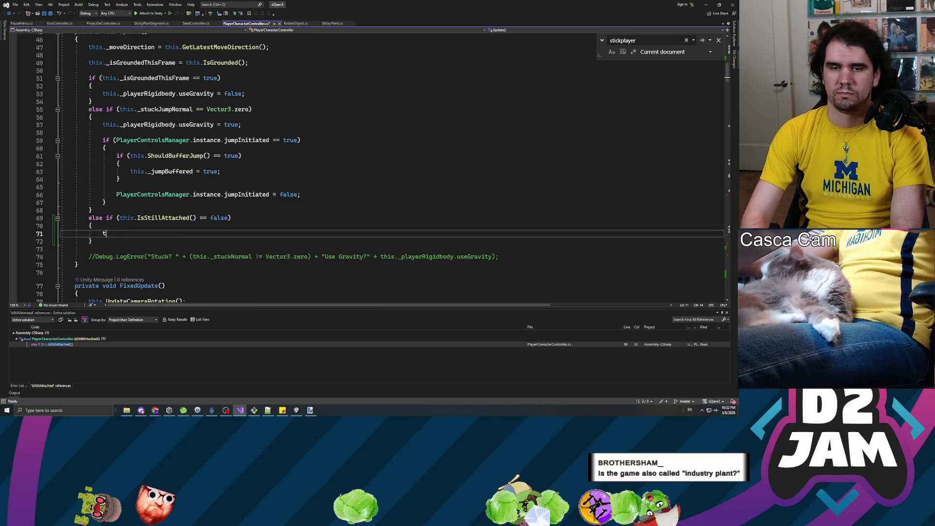
text(his.Unst)
key(Tab)
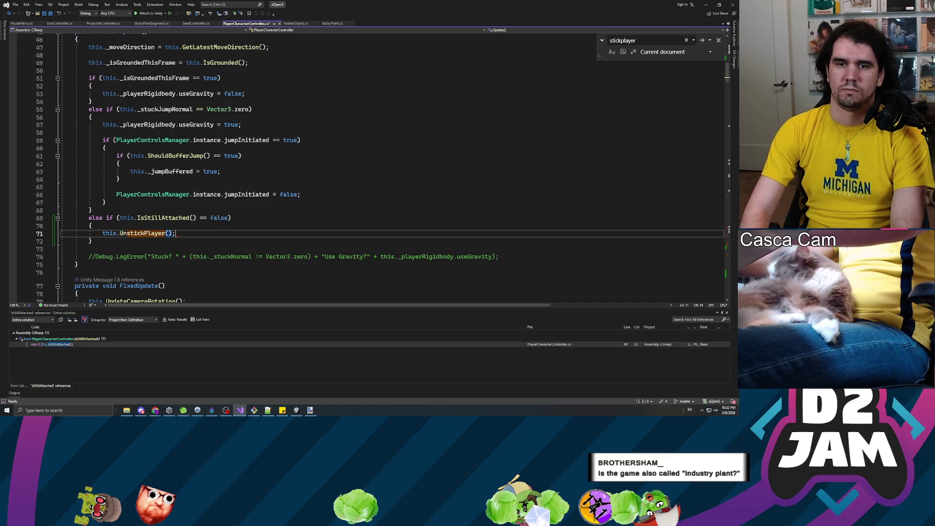
key(ctrl+s)
drag(137, 218, 93, 210)
click(92, 225)
key(alt+Tab)
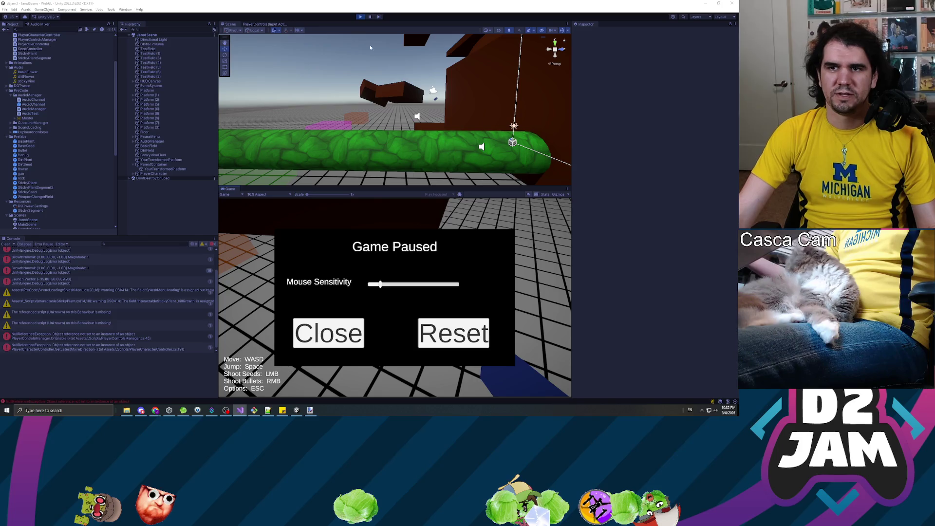
Restart play mode and walk the player across the green field toward the floating brown platforms.
click(360, 18)
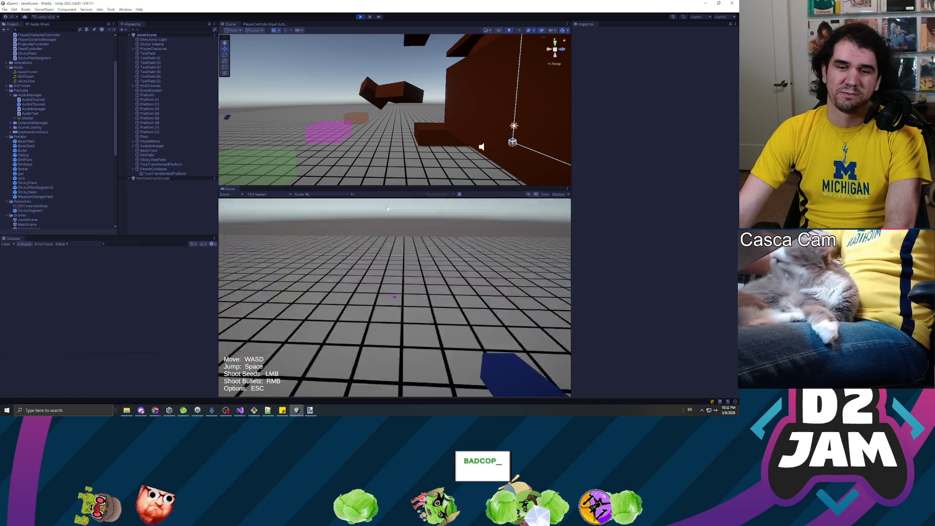
click(432, 240)
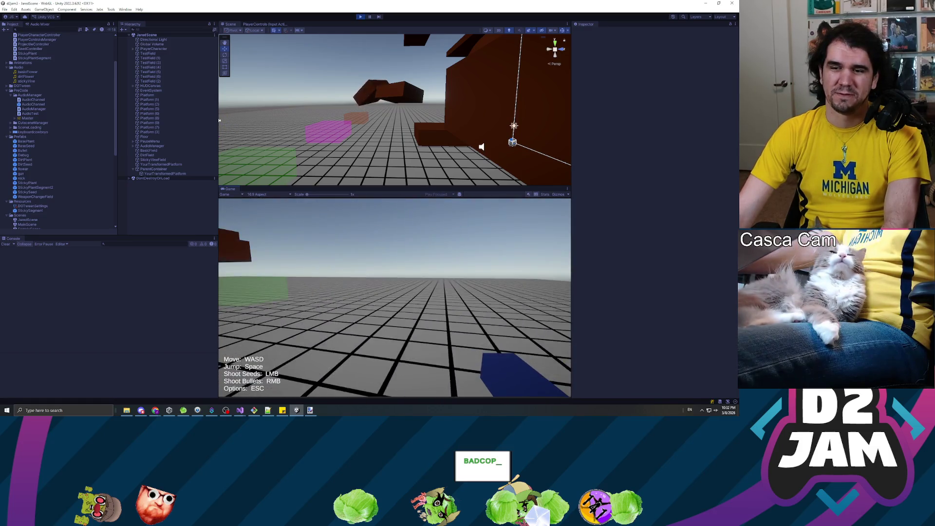
key(w)
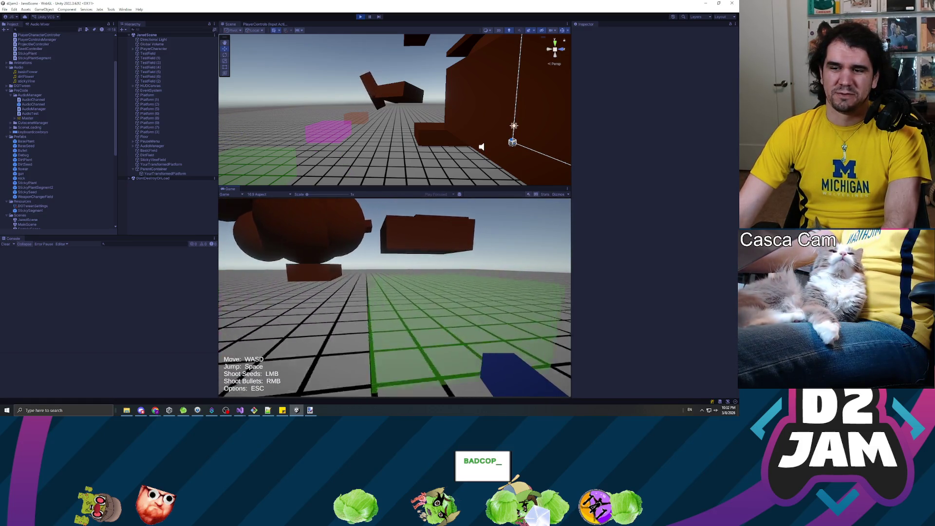
key(w)
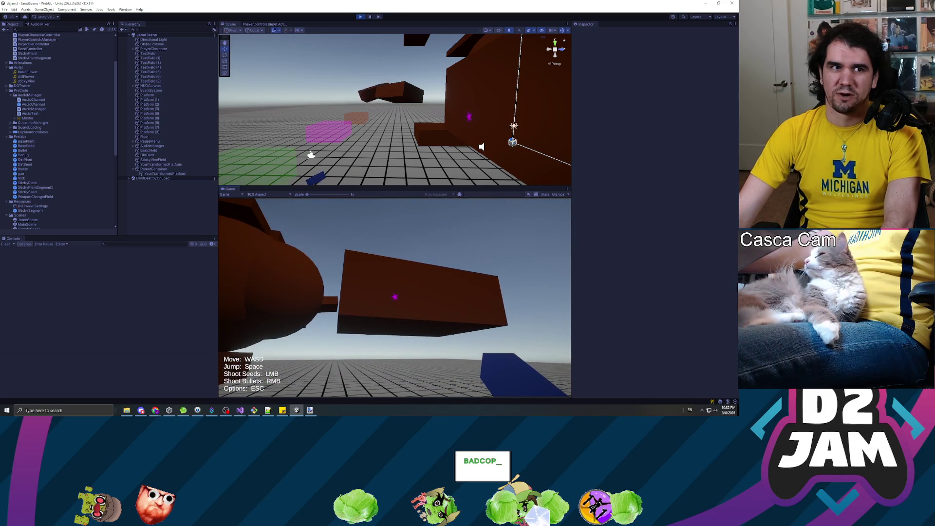
key(w)
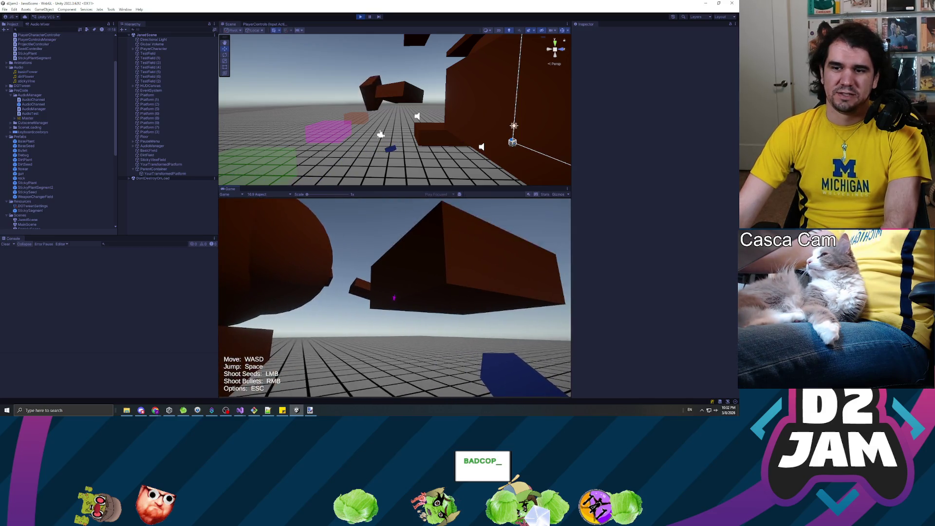
key(w)
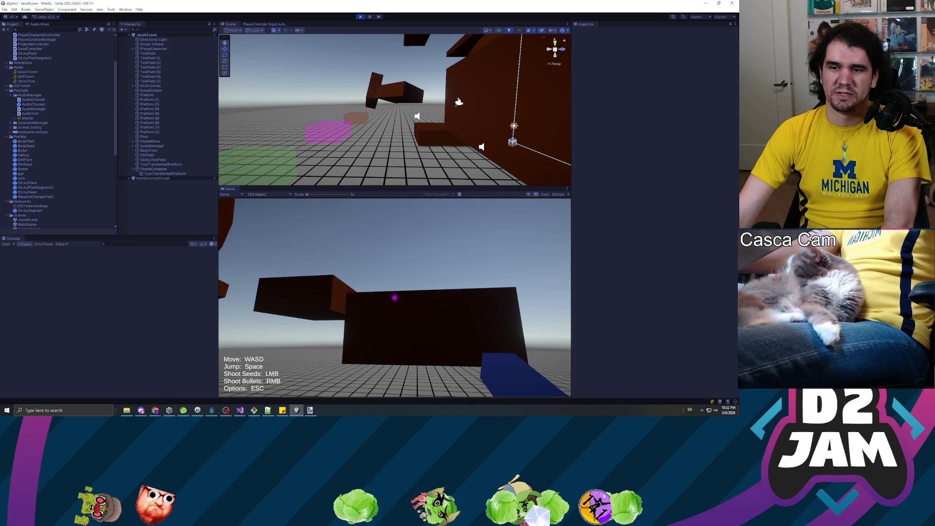
Fire several seeds so a sticky vine grows along the brown platform.
click(394, 297)
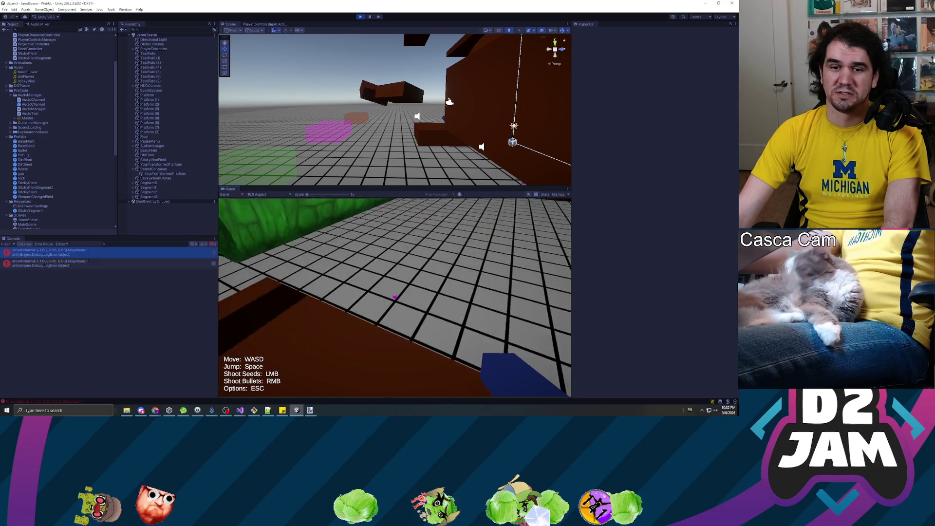
mouse_move(395, 297)
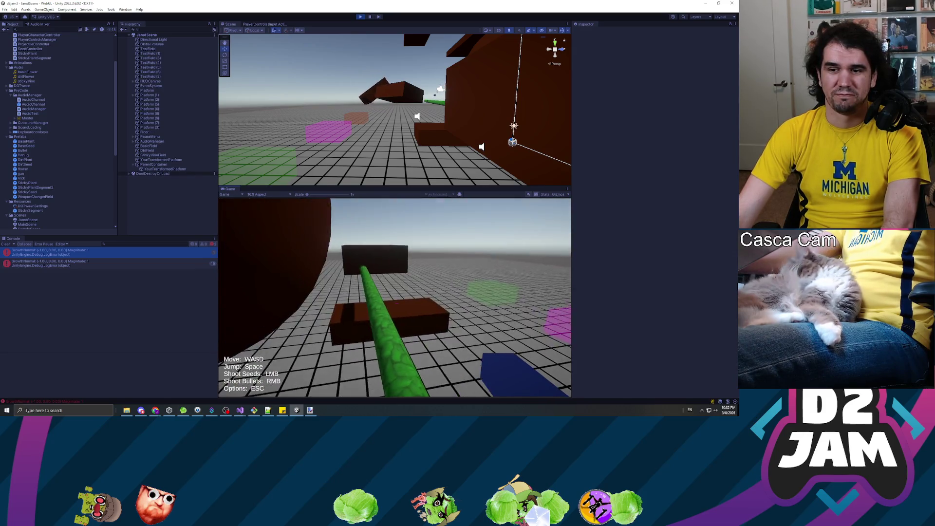
click(394, 297)
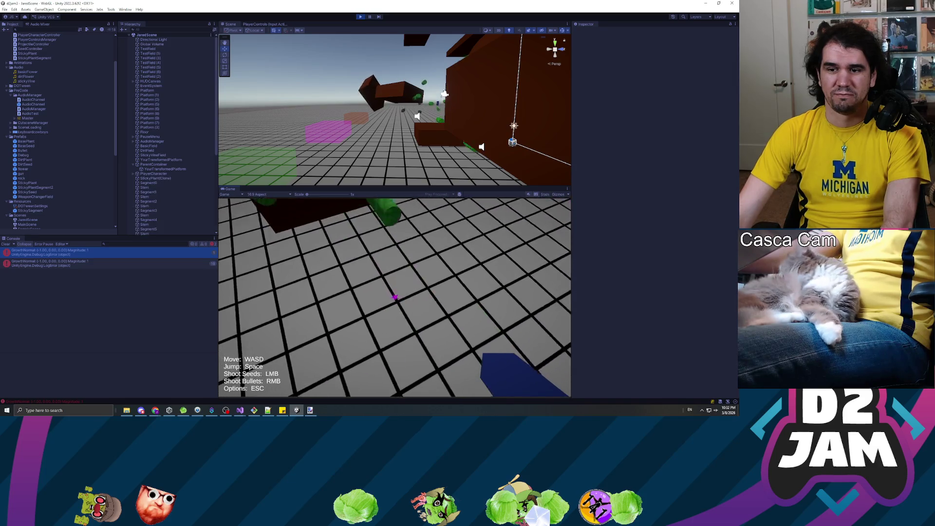
click(394, 297)
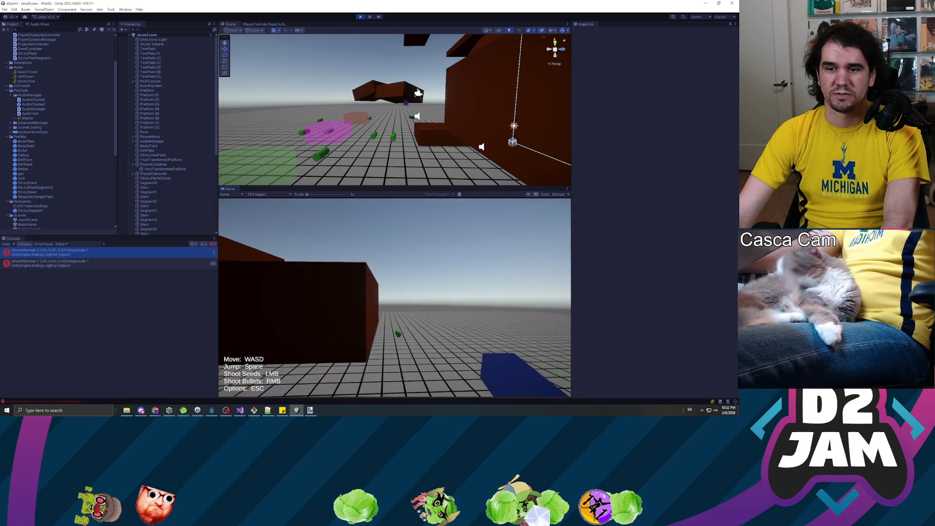
click(394, 297)
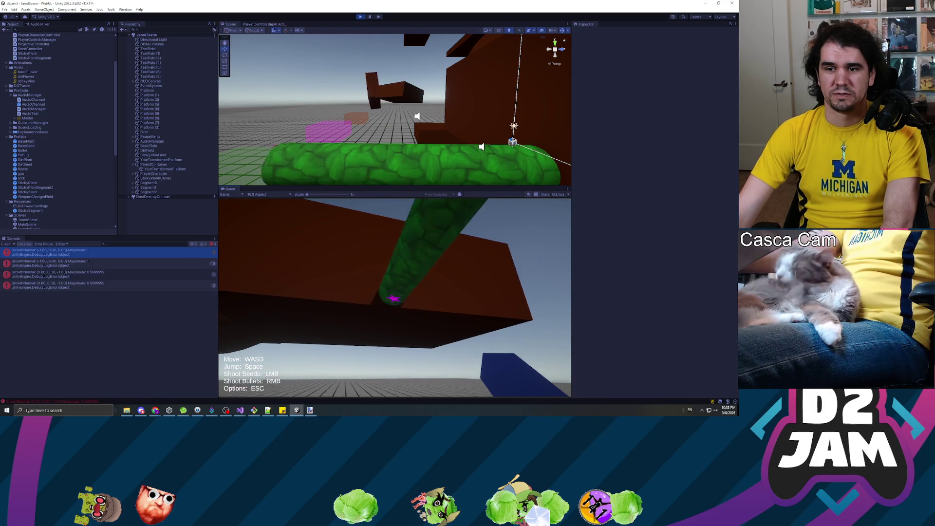
mouse_move(394, 299)
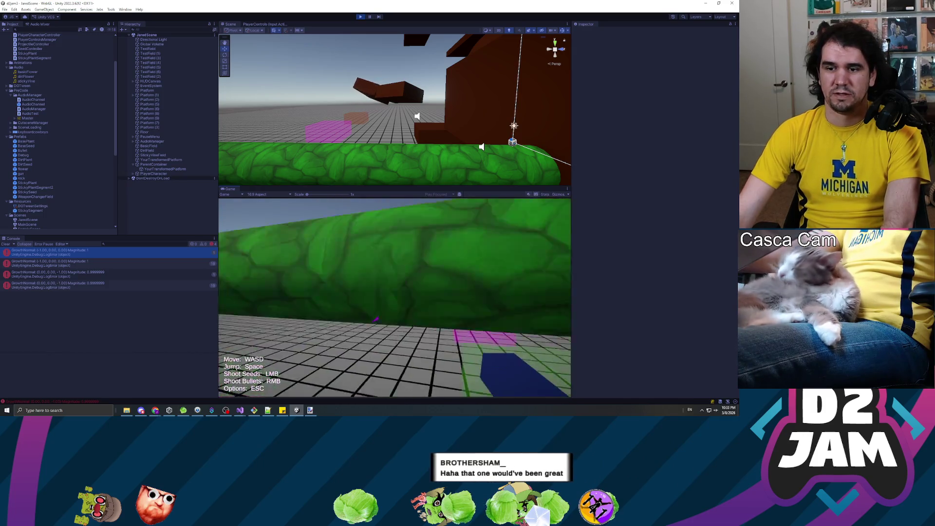
Pause, resume, and pause the game again, then switch to Visual Studio.
key(Escape)
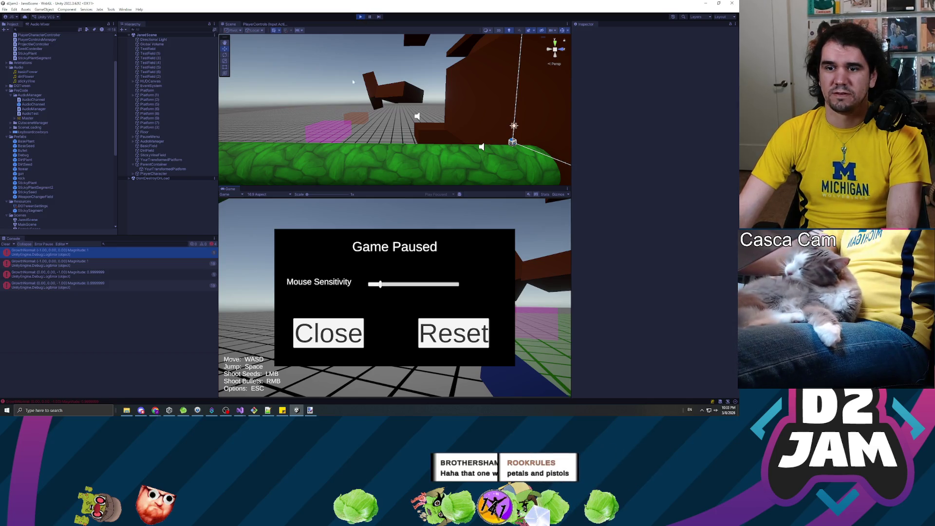
key(Escape)
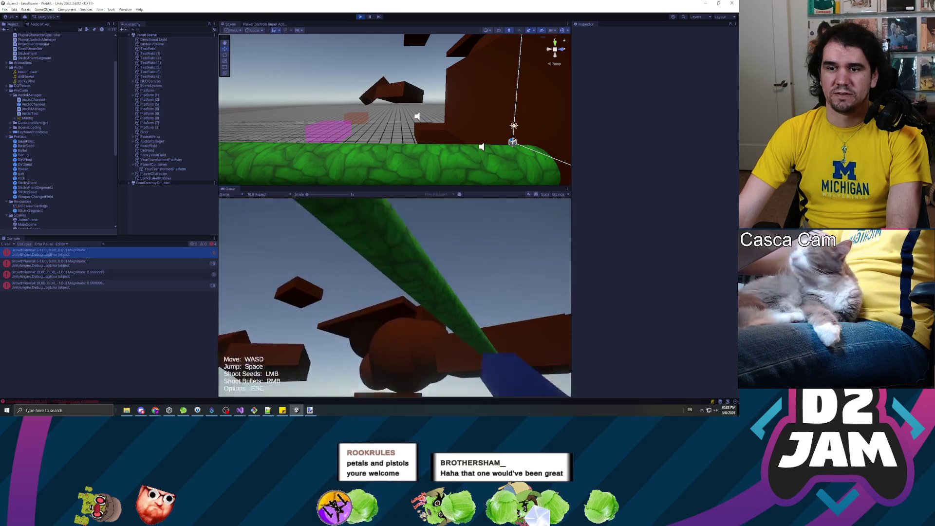
click(397, 298)
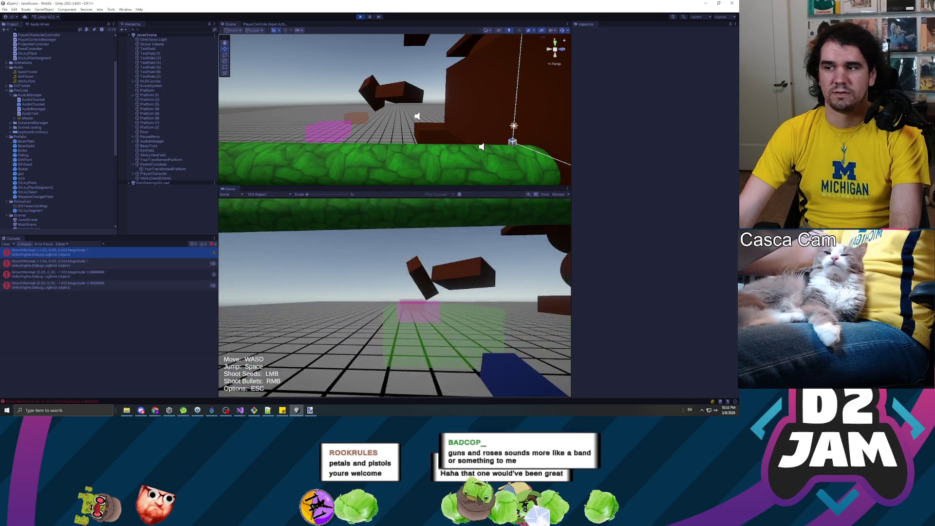
key(Escape)
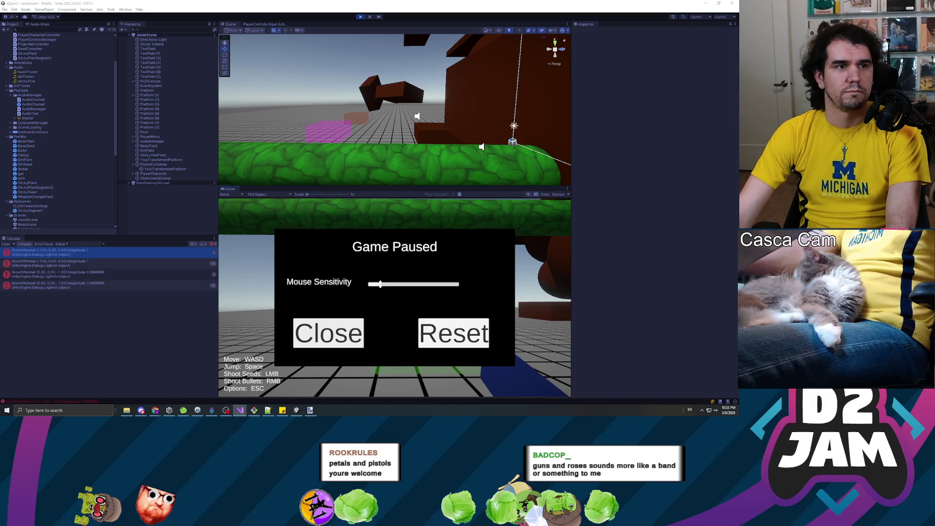
key(alt+Tab)
scroll(295, 250, down, 15)
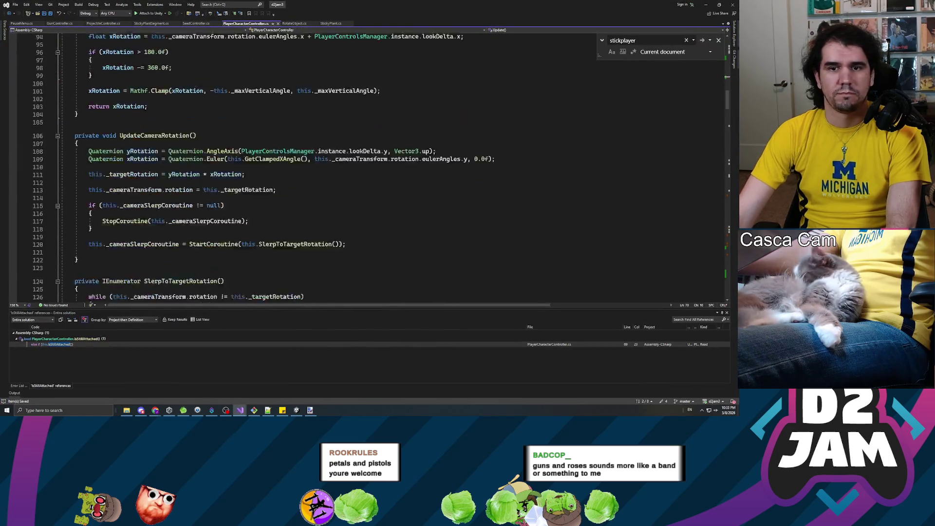
Scroll down to IsStillAttached() and insert a blank line above the worldStuckContactPoint calculation.
scroll(294, 249, down, 18)
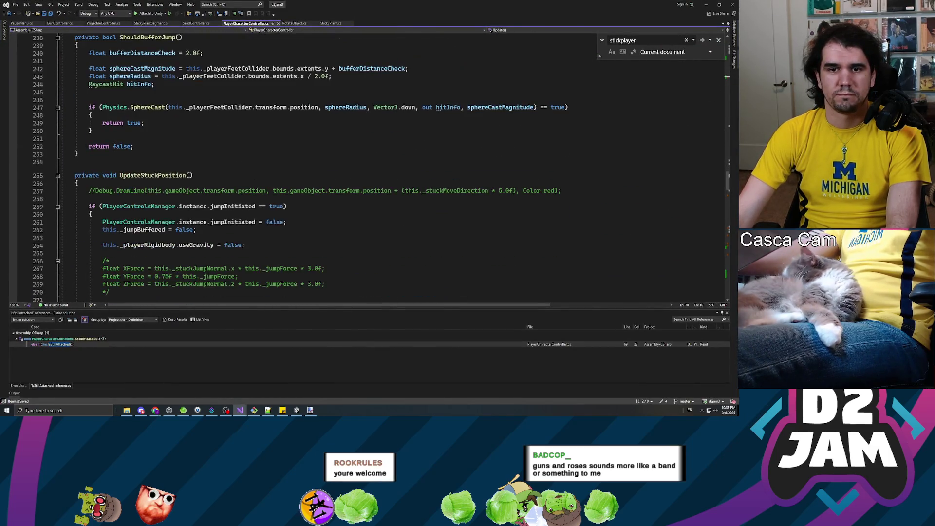
scroll(321, 166, down, 20)
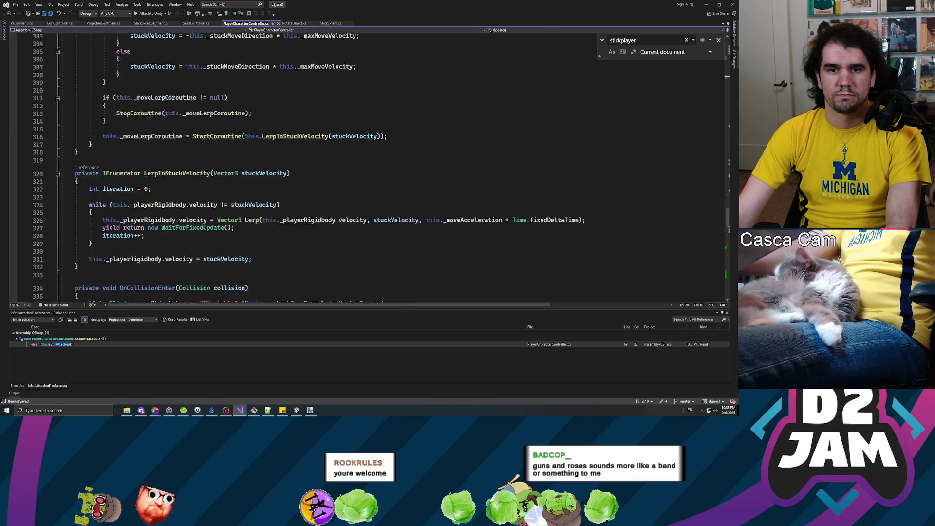
scroll(325, 166, down, 11)
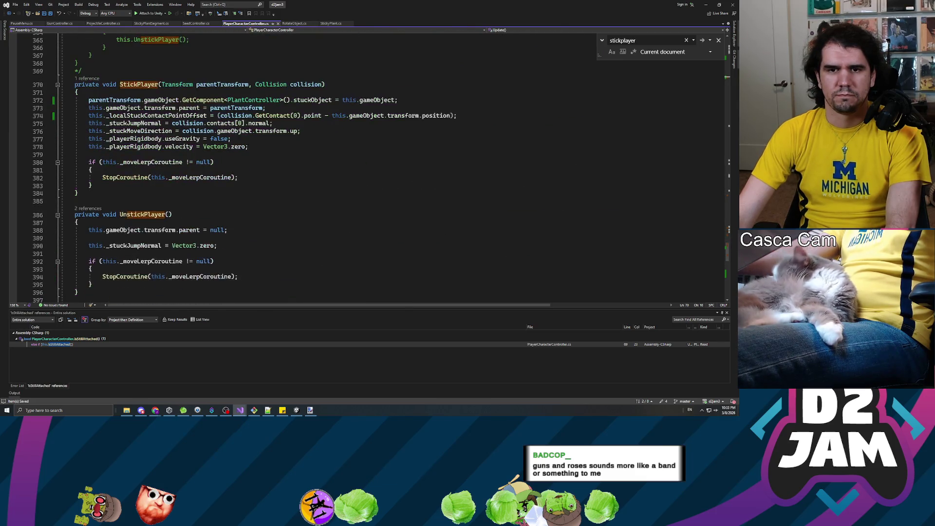
scroll(365, 165, down, 13)
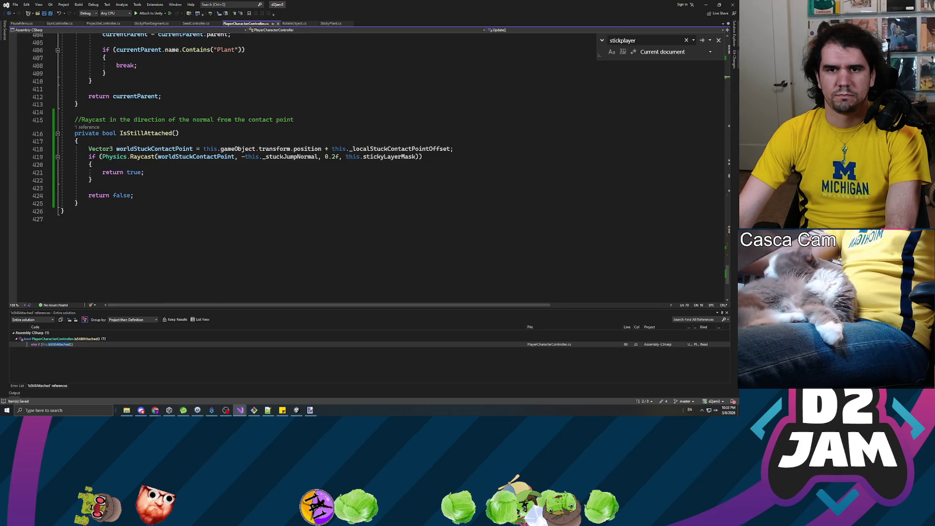
drag(127, 148, 76, 140)
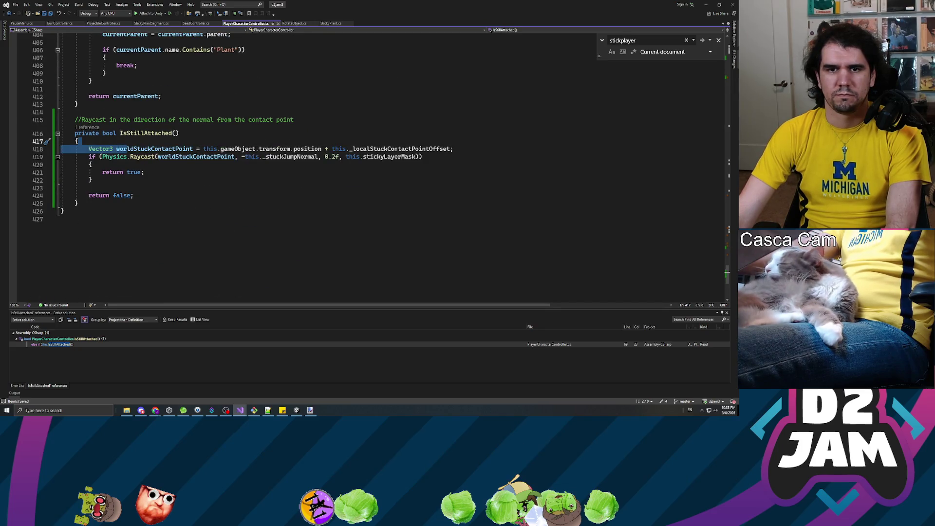
click(90, 156)
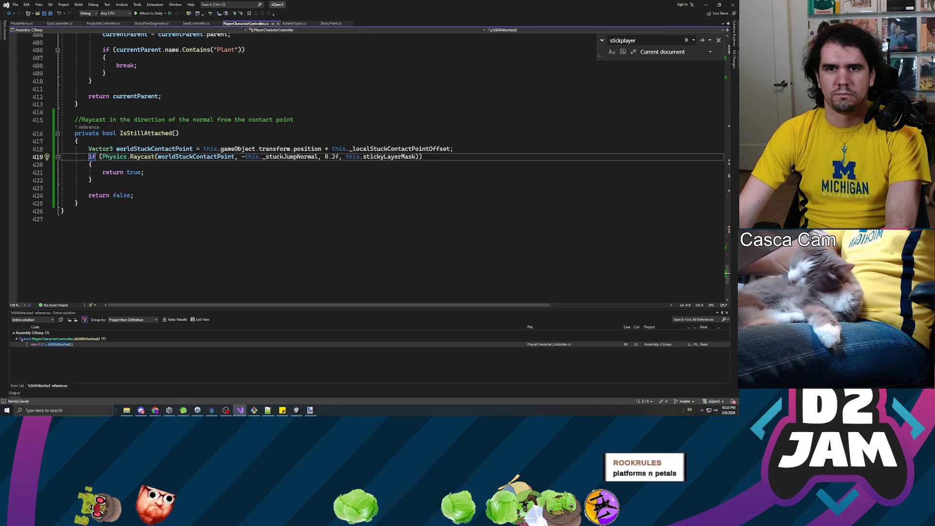
click(76, 148)
key(Return)
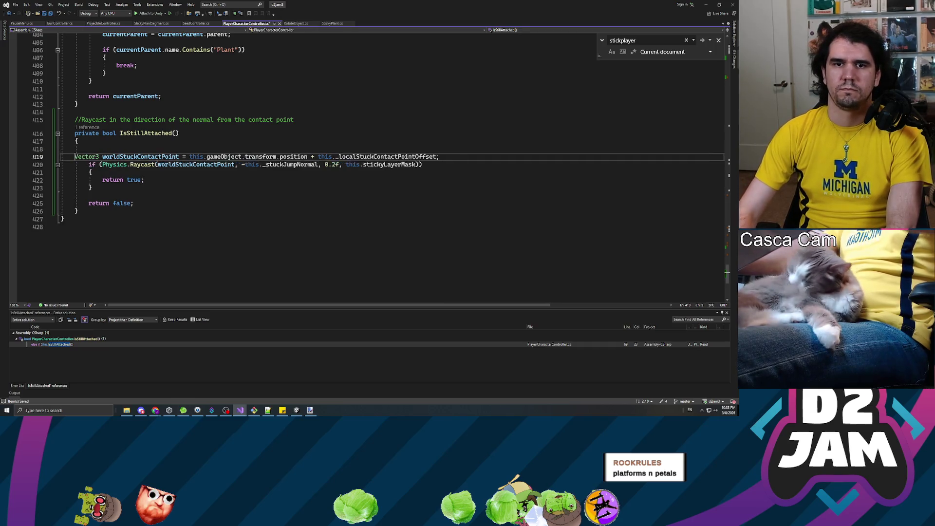
Write a Debug.DrawLine() call on a new line, replacing the initially typed Debug.logError.
key(ctrl+Return)
key(Up)
text(Debu)
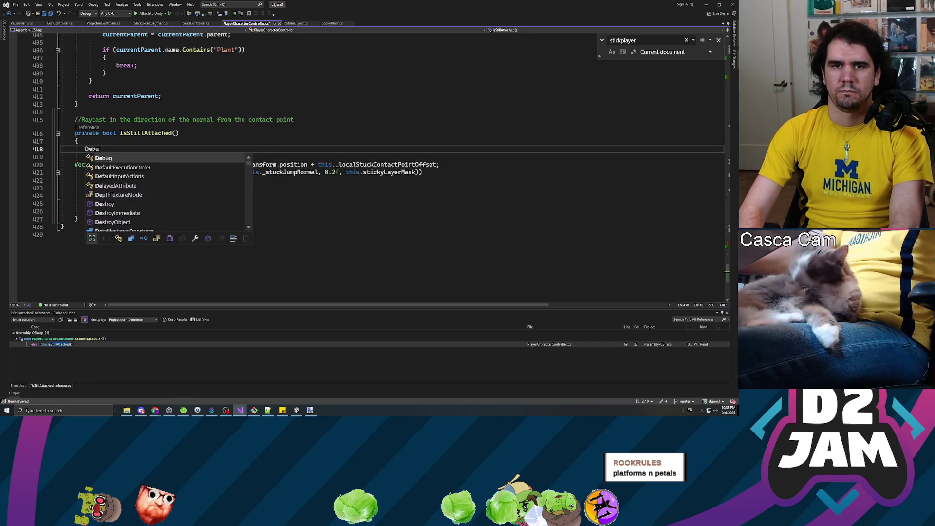
text(g.logError()
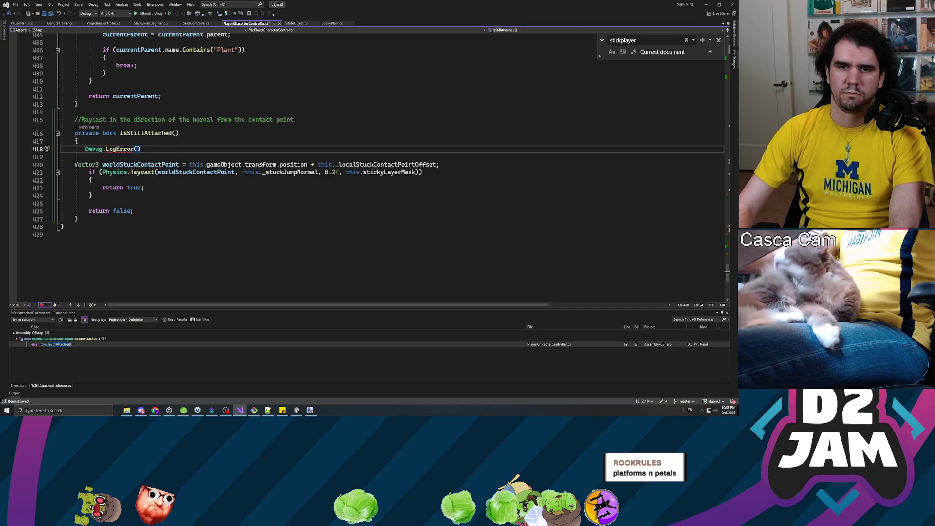
key(Left)
key(ctrl+shift+Left)
text(Draw)
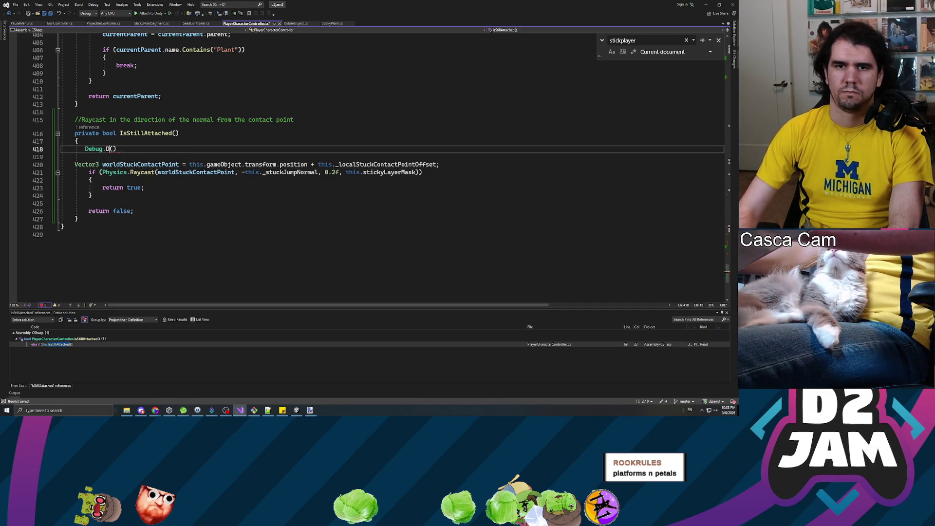
text(Line()
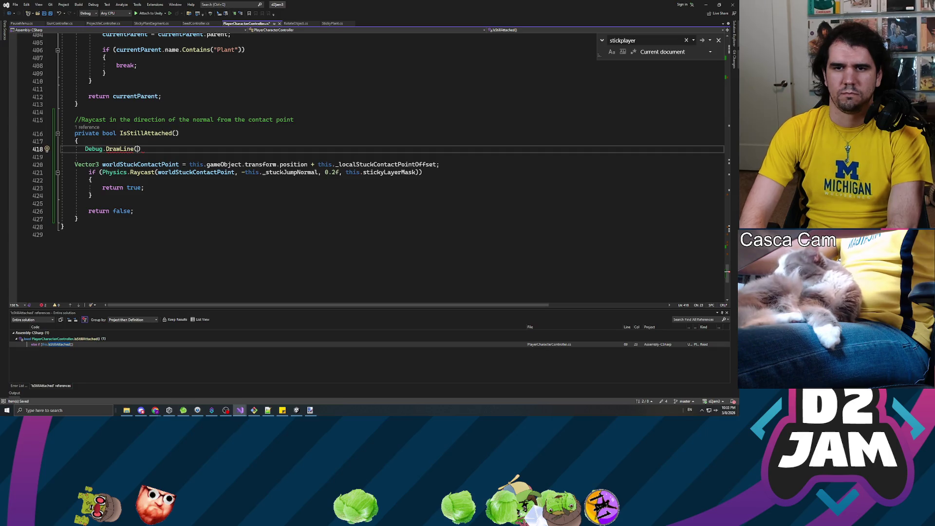
Move the Debug.DrawLine(); statement below the worldStuckContactPoint calculation.
click(74, 164)
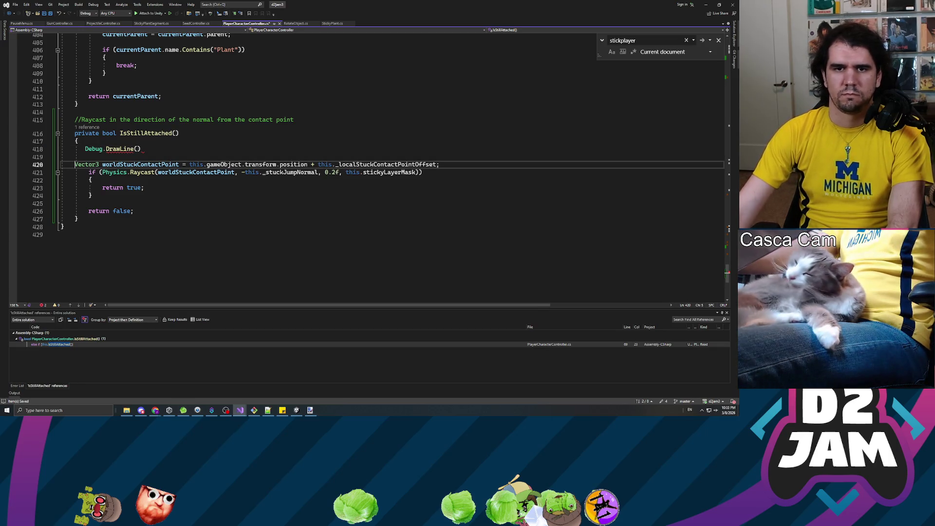
key(Return)
key(Return)
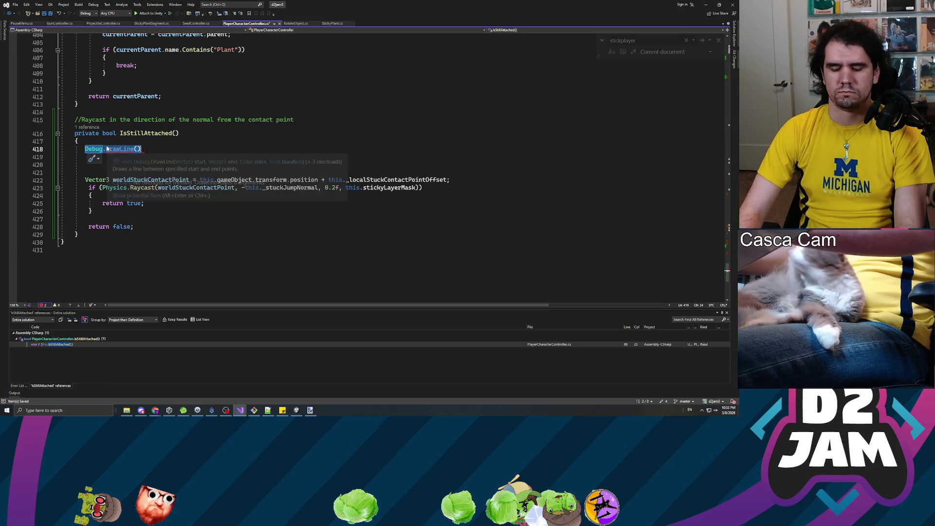
key(Delete)
key(Down)
key(Down)
key(Down)
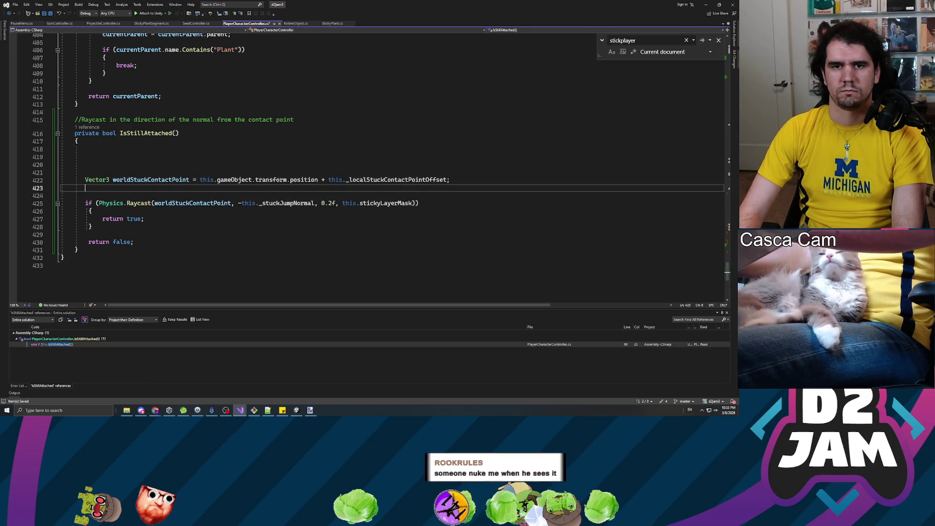
key(Return)
key(Return)
key(Return)
key(Up)
key(Up)
key(Up)
text(Debug.DrawLine())
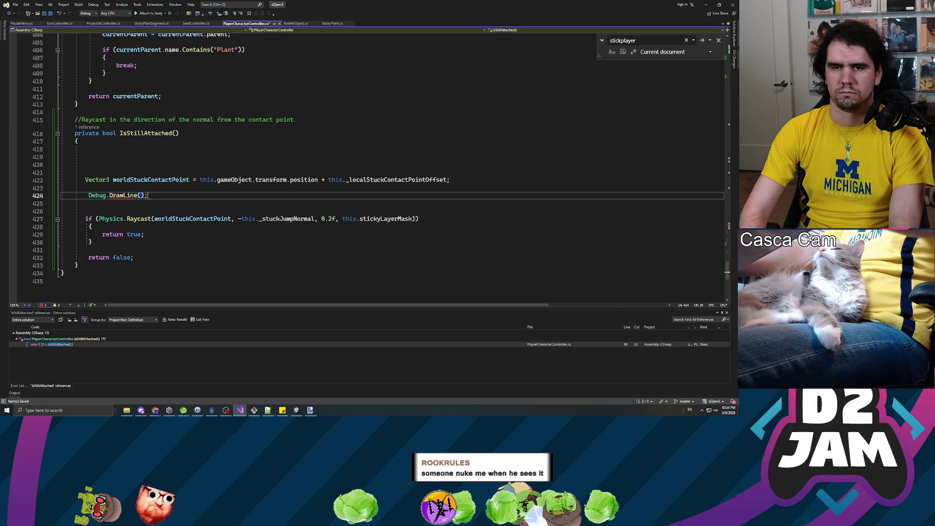
text(;)
Fill DrawLine with worldStuckContactPoint to worldStuckContactPoint + (-this._stuckJumpNormal * 0.2f), Color.red, 10.0f.
key(Left)
key(Left)
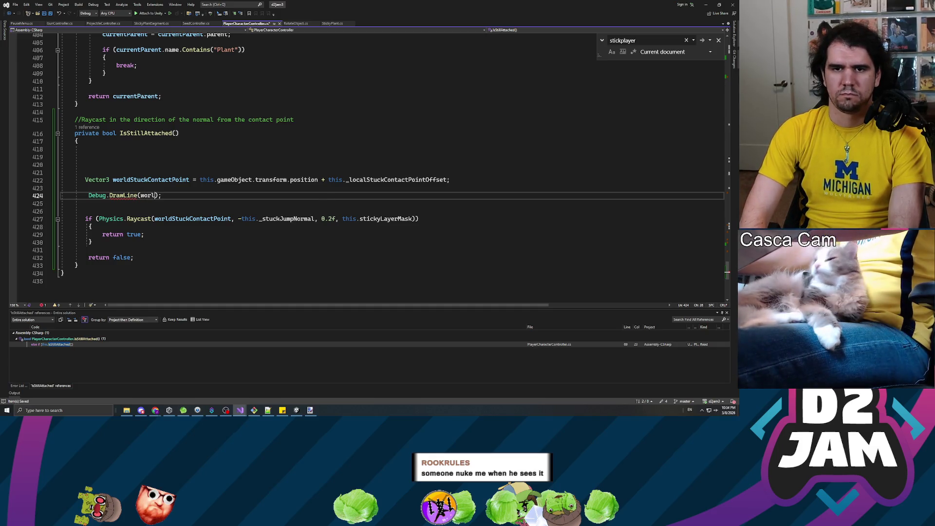
text(dStuck)
key(Tab)
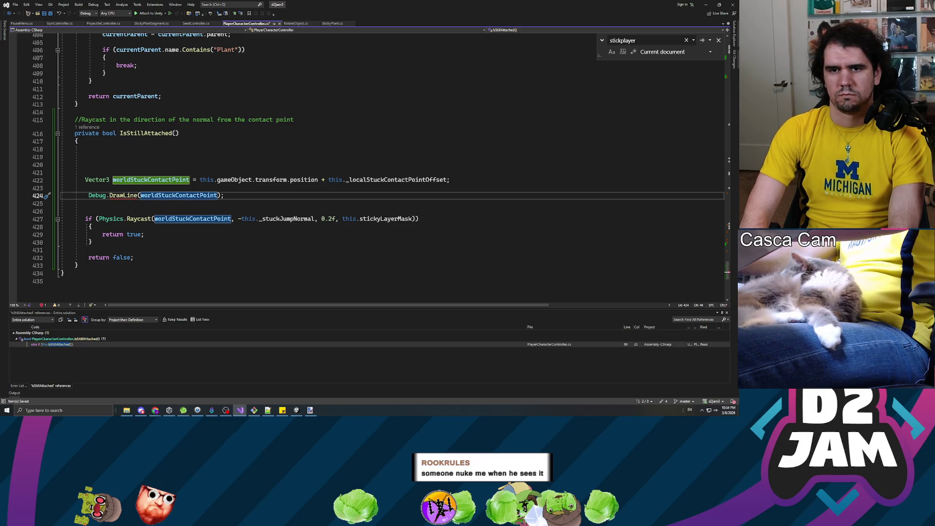
text(, w)
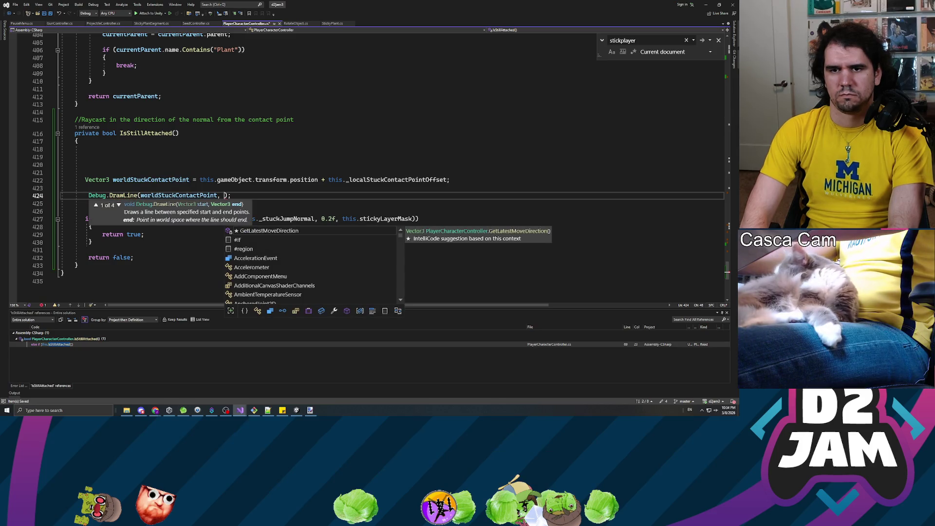
text(orldStu)
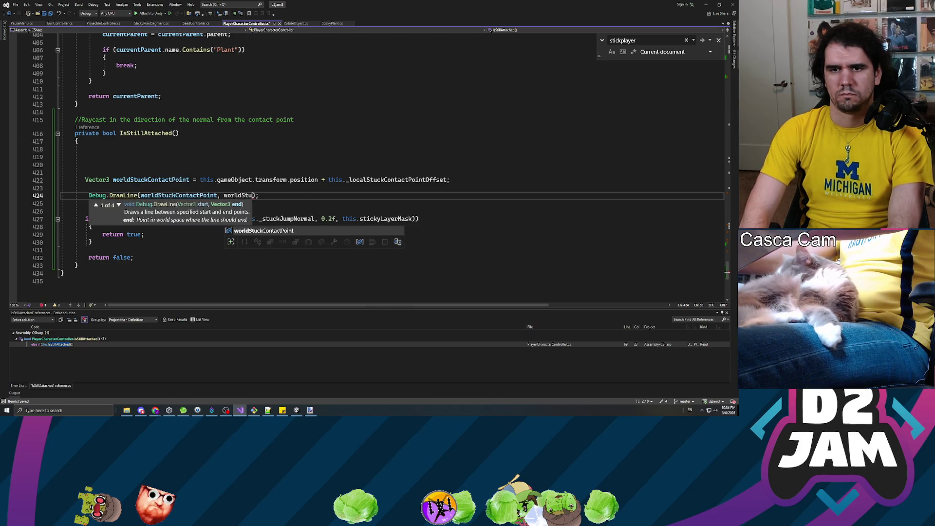
key(Tab)
text(+ ())
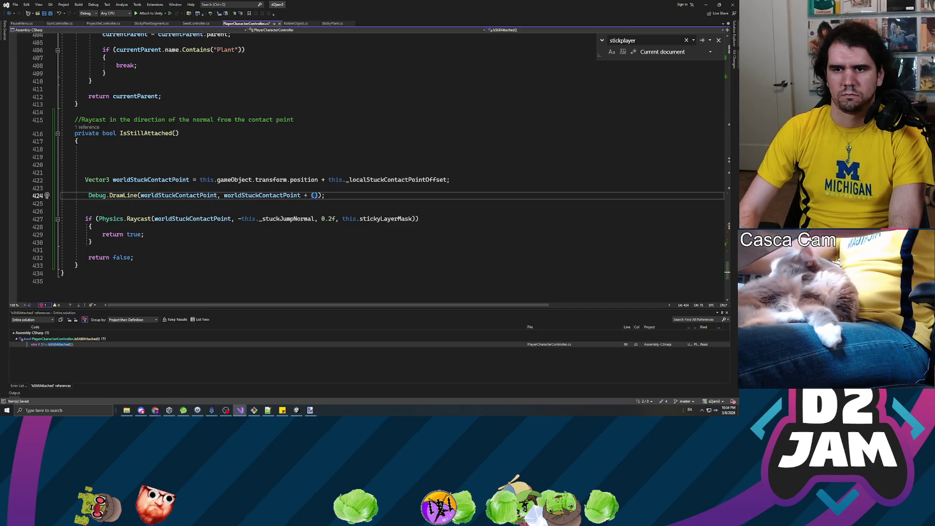
key(Left)
text(-this._)
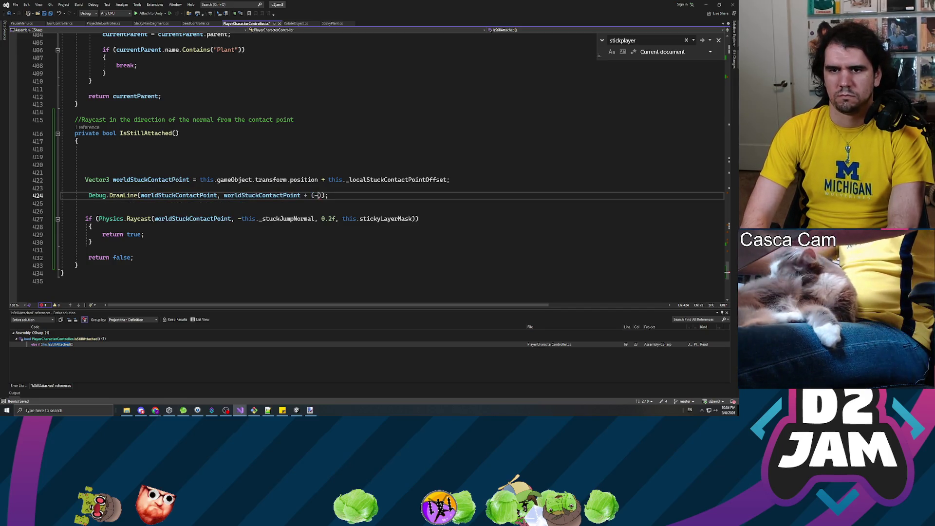
text(stuckJumpNormal)
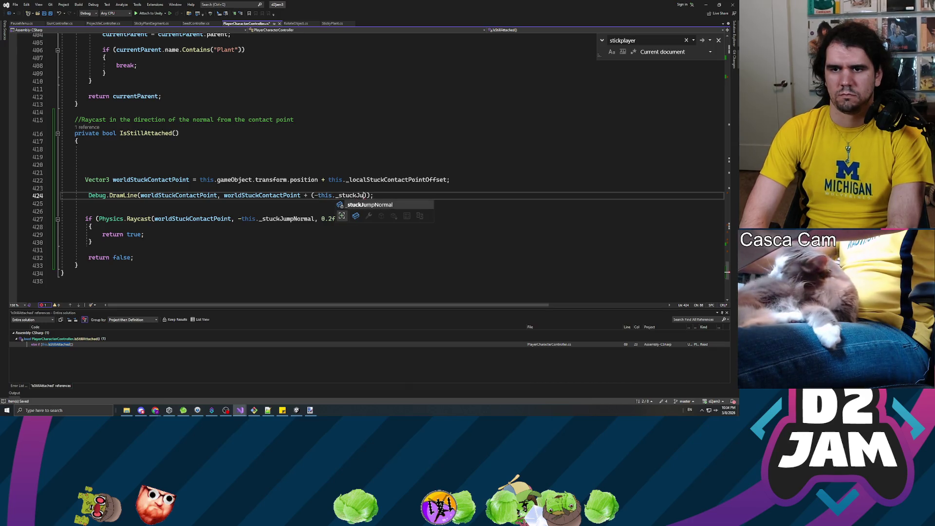
text( * 0.2f)
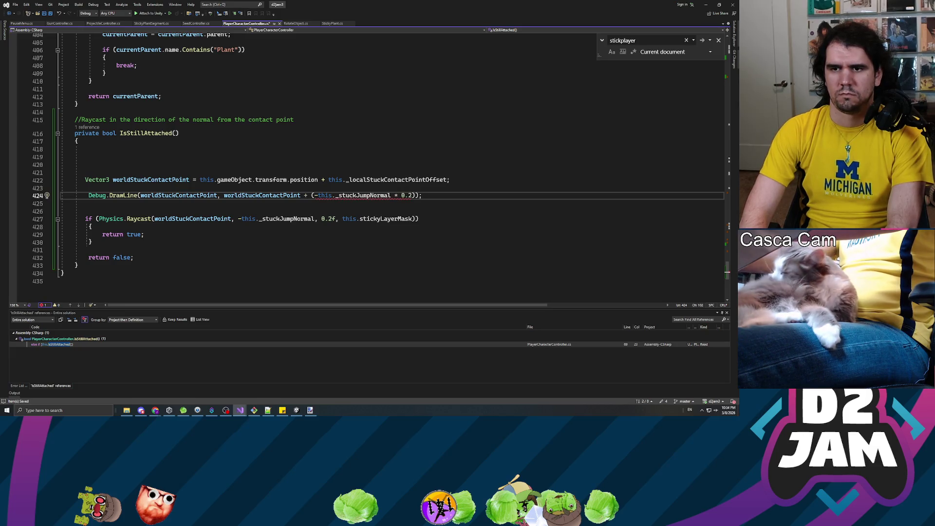
text(), )
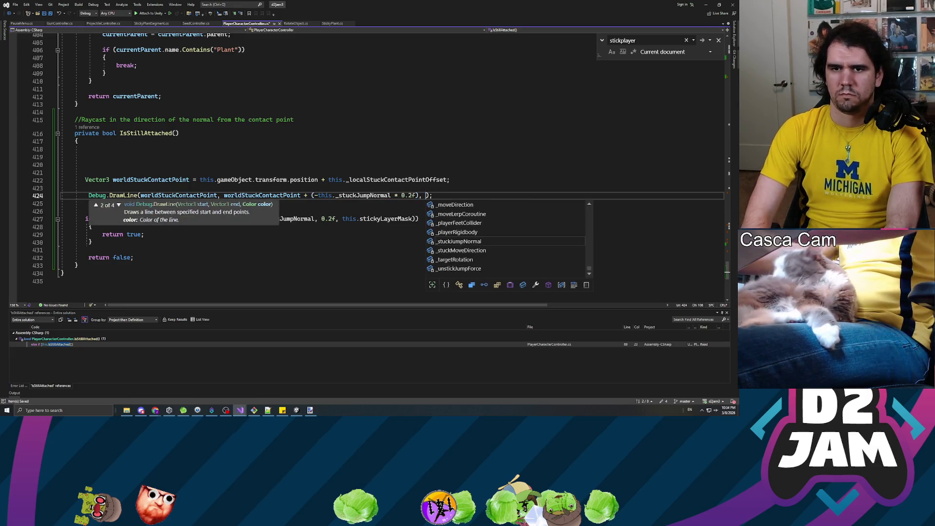
text(Color.red)
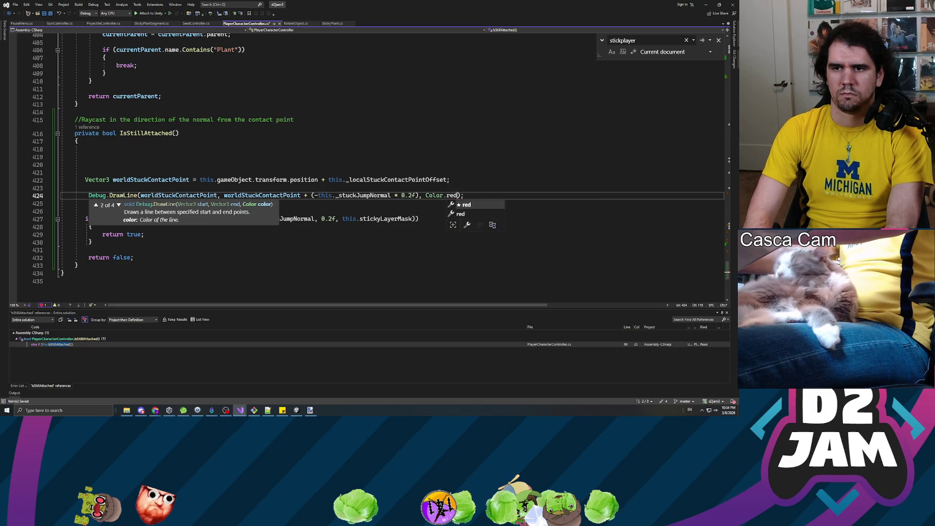
text(, 10.0f)
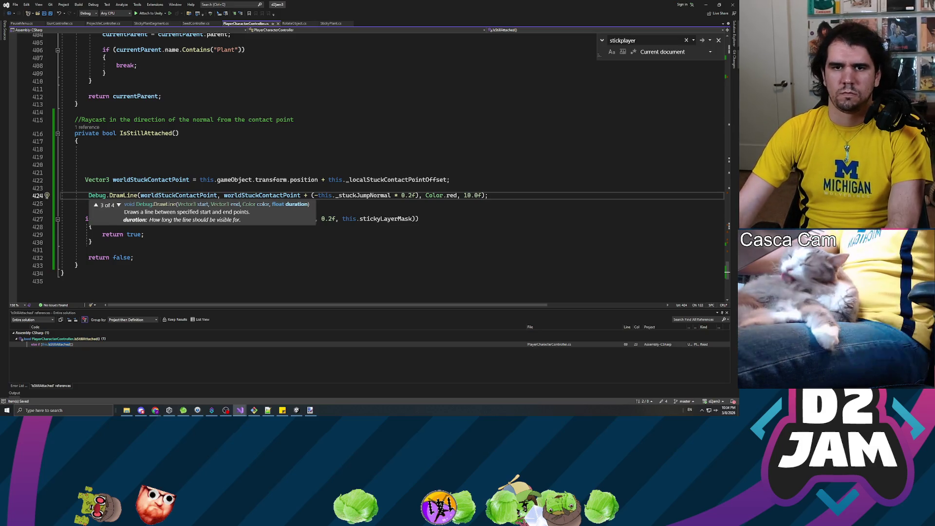
Delete the extra blank lines in IsStillAttached and switch back to Unity.
click(86, 173)
key(shift+Up)
key(shift+Up)
key(shift+Up)
key(Delete)
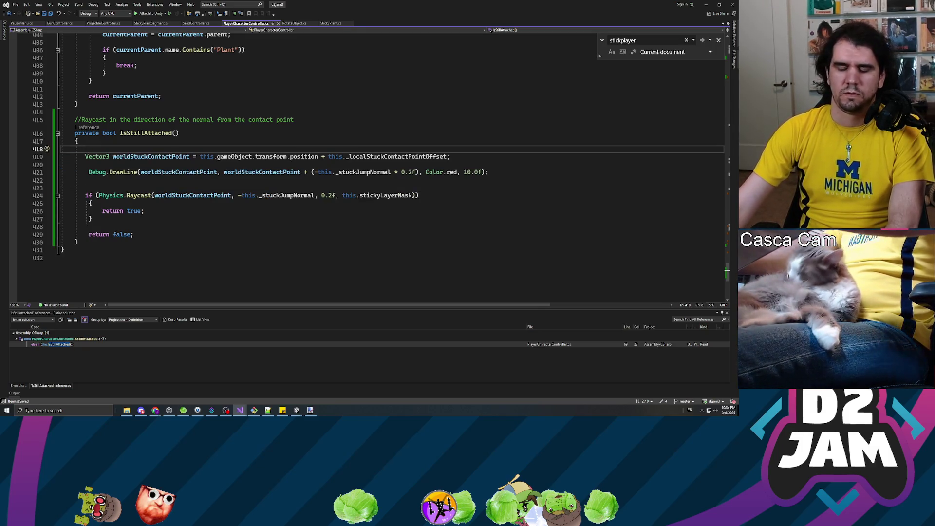
key(Delete)
key(alt+Tab)
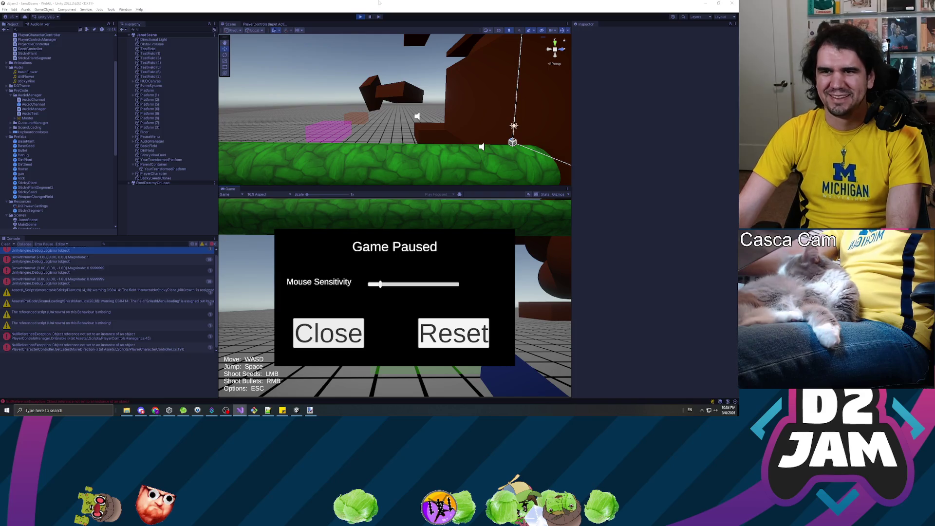
Restart play, walk toward the brown blocks, shoot a sticky plant at one, and pause.
click(359, 16)
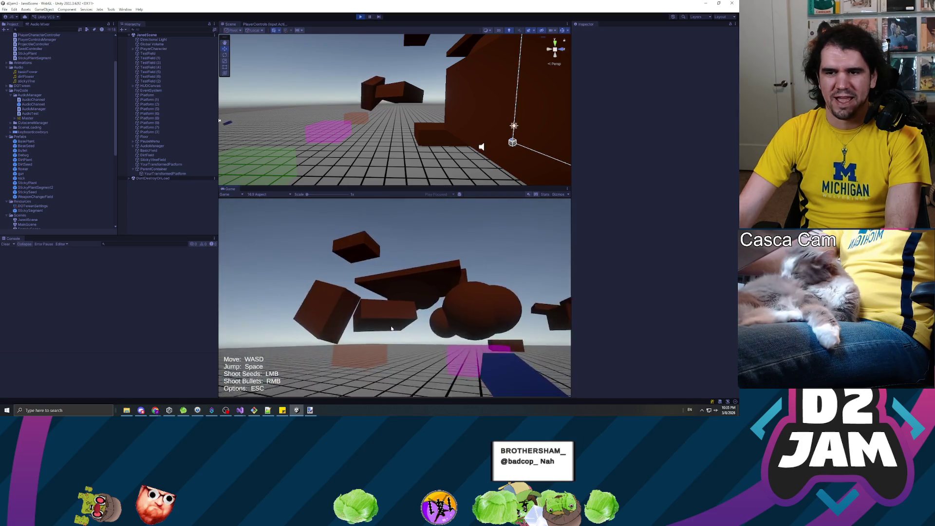
key(w)
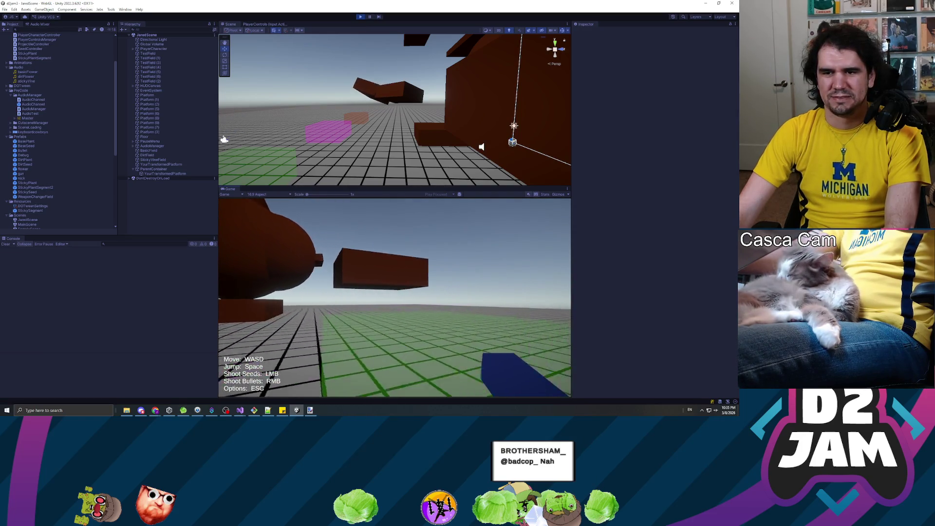
key(w)
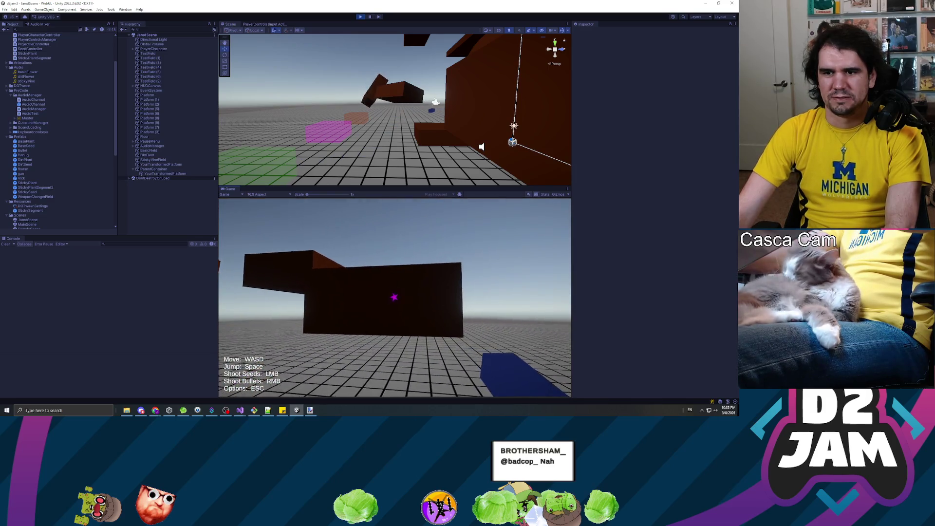
click(394, 297)
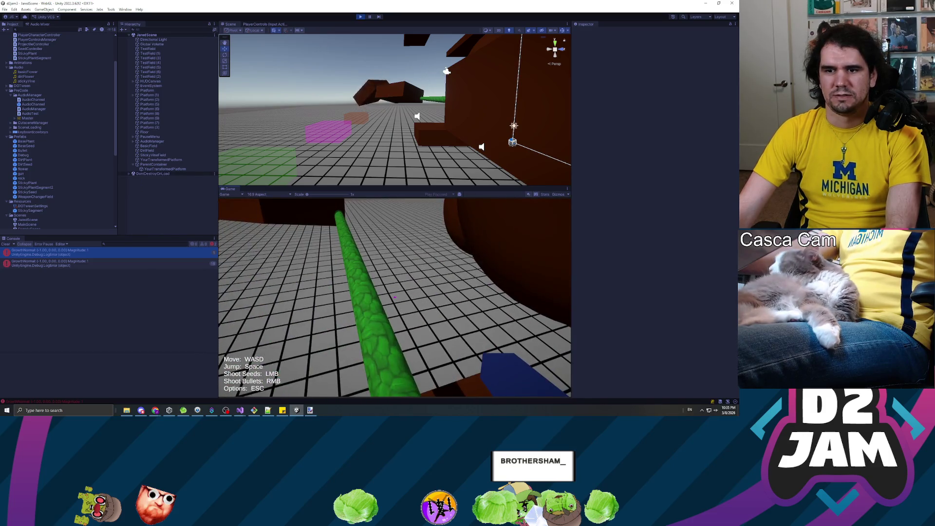
key(Escape)
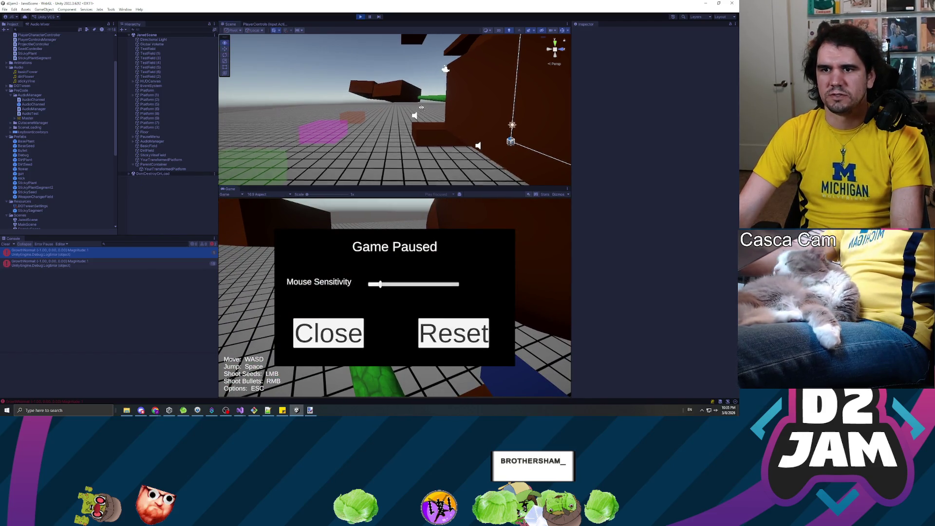
Orbit the Scene view to look along the vine, then close the pause menu to resume.
drag(415, 93, 345, 131)
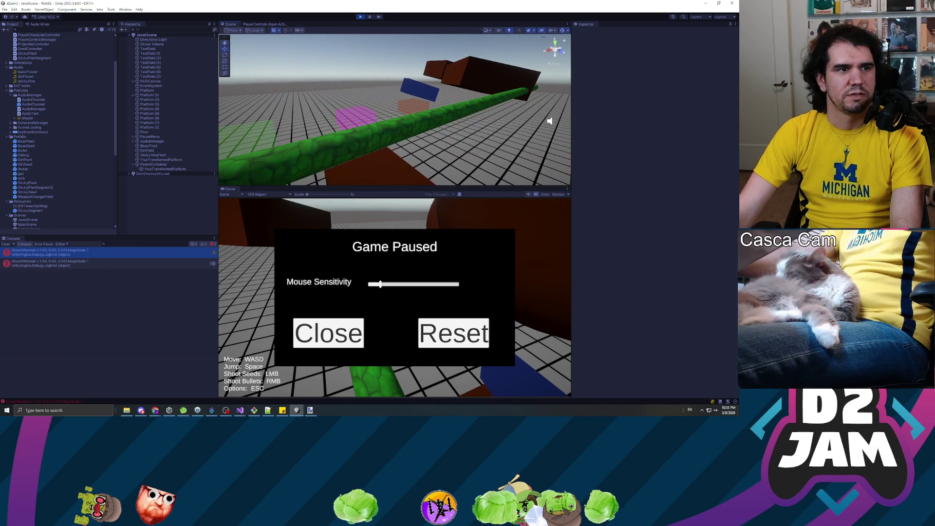
key(alt+Tab)
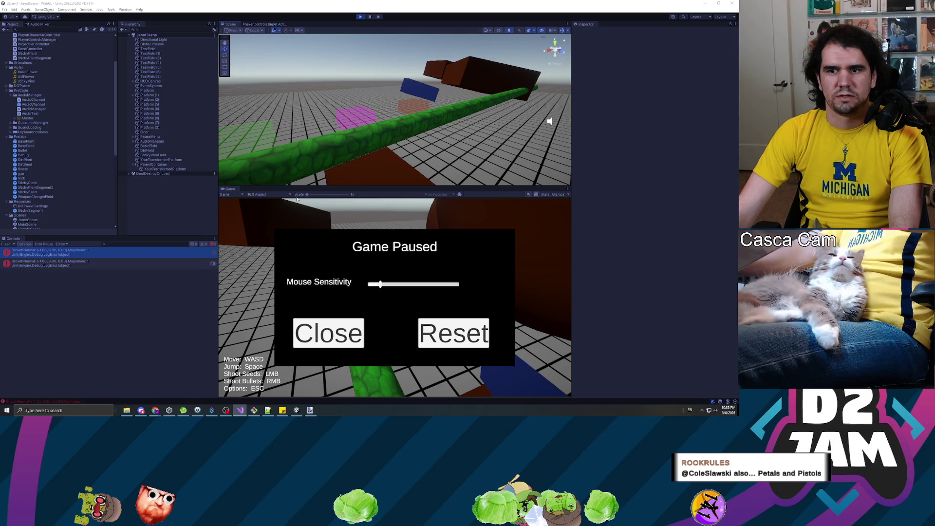
click(332, 336)
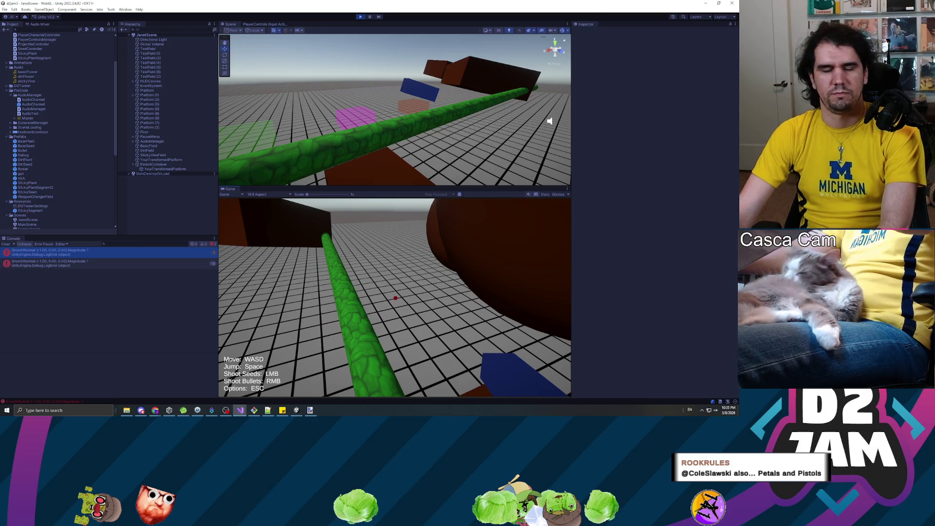
Shoot a sticky plant onto the floor, walk toward the brown box, and pause the game.
click(396, 298)
key(w)
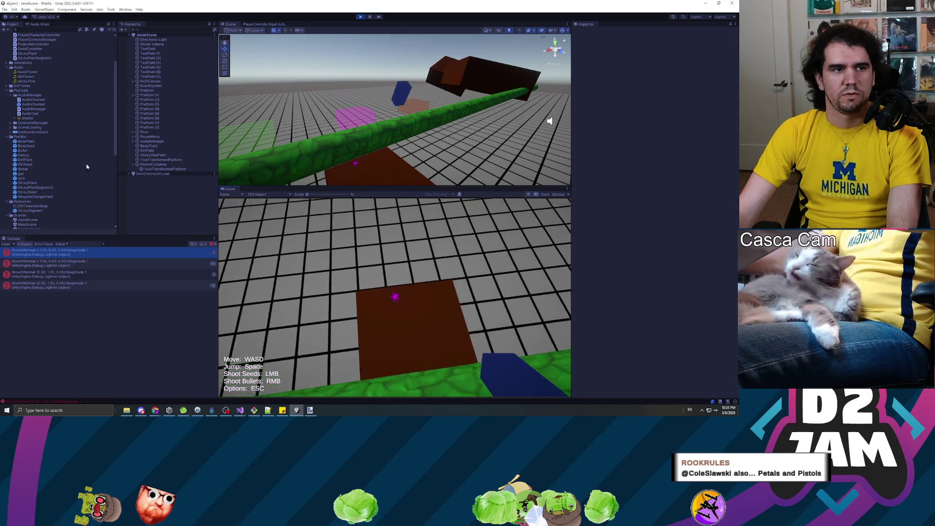
key(Escape)
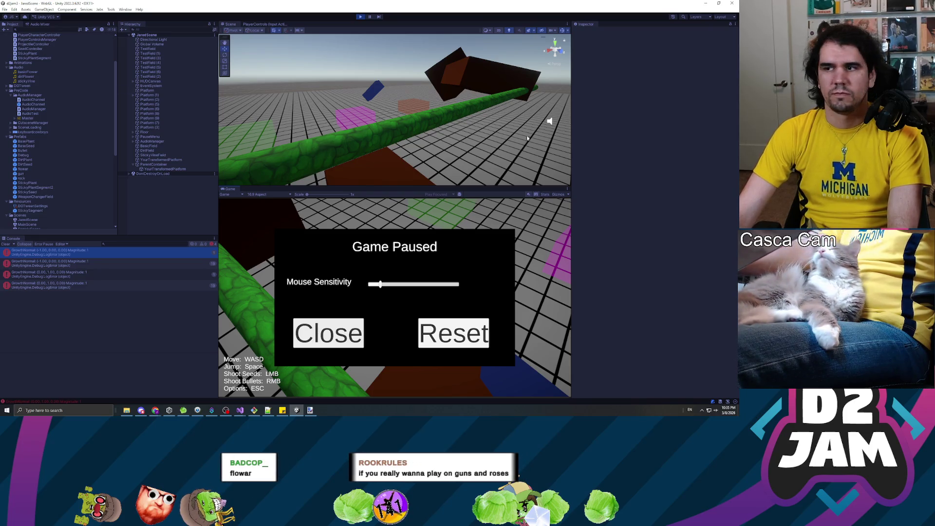
Exit Play mode in Unity and return to Visual Studio.
key(alt+Tab)
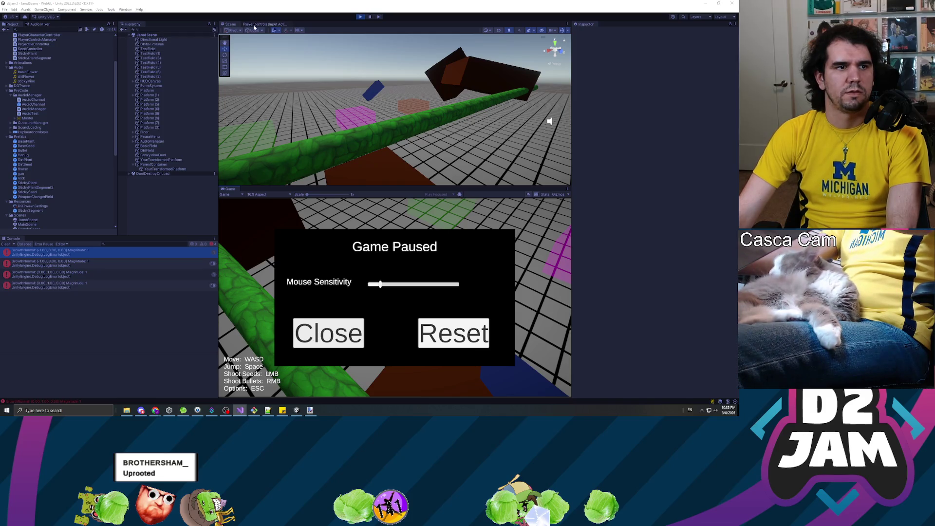
click(358, 16)
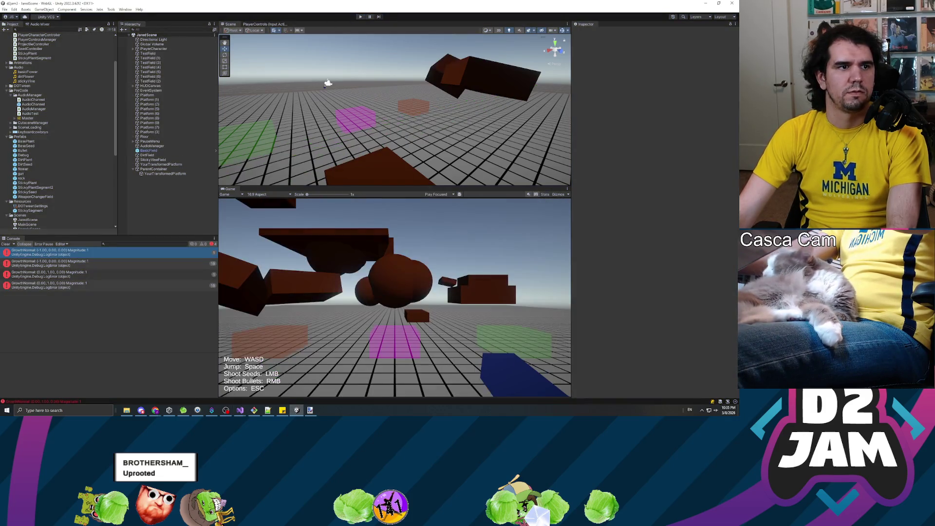
key(alt+Tab)
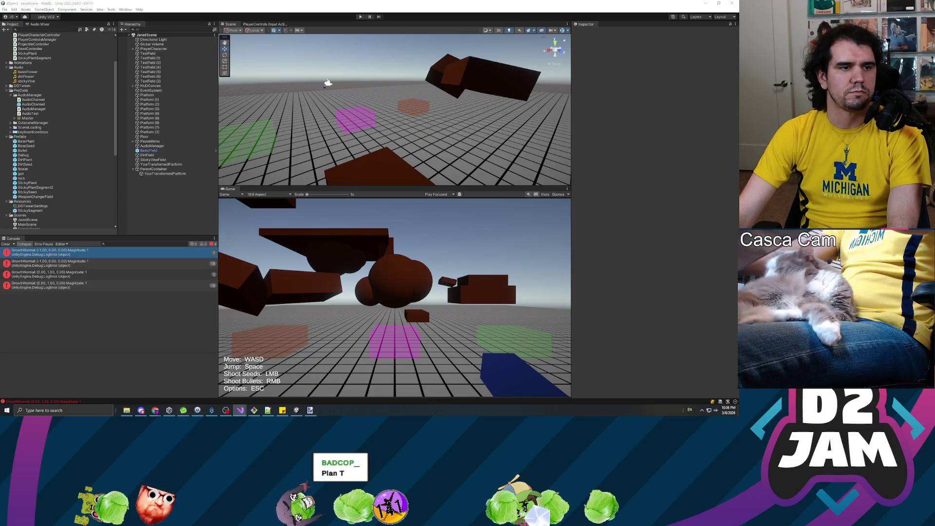
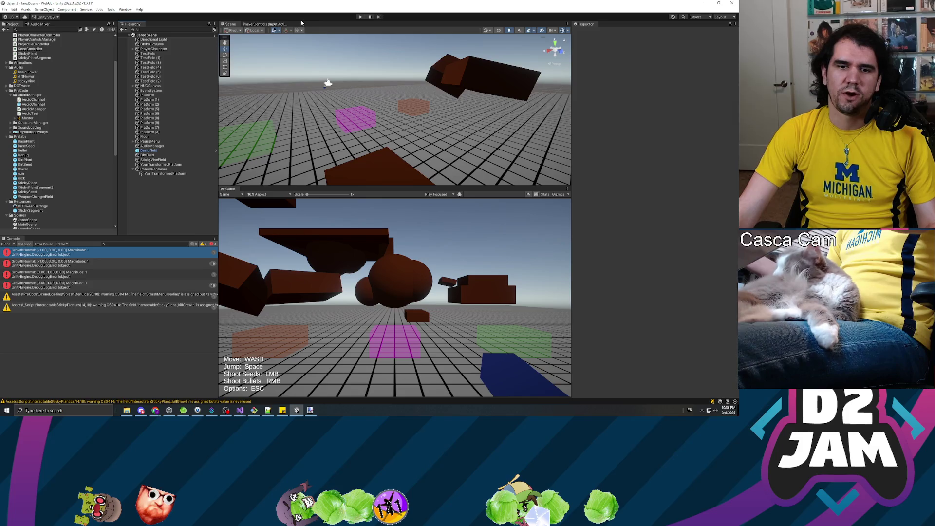
Playtest by walking toward the blocks, firing a seed to grow a green vine, then pausing.
click(361, 18)
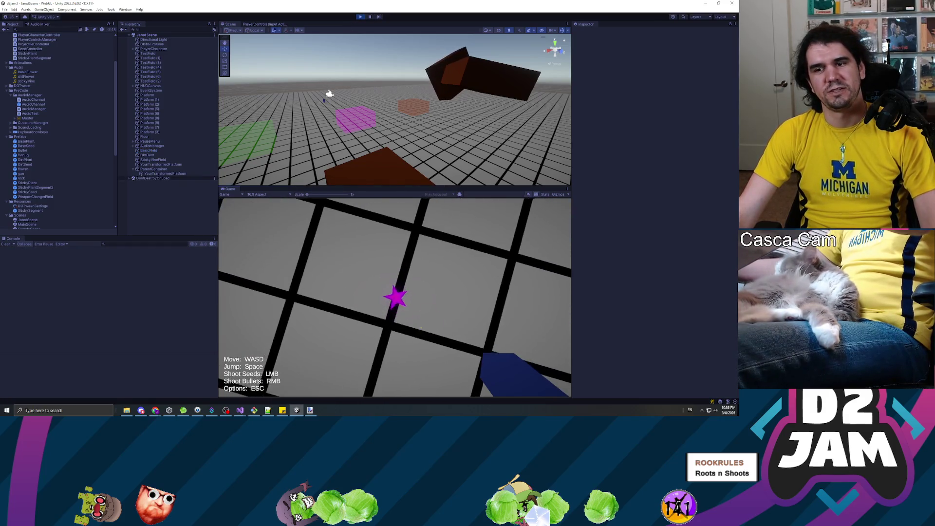
key(w)
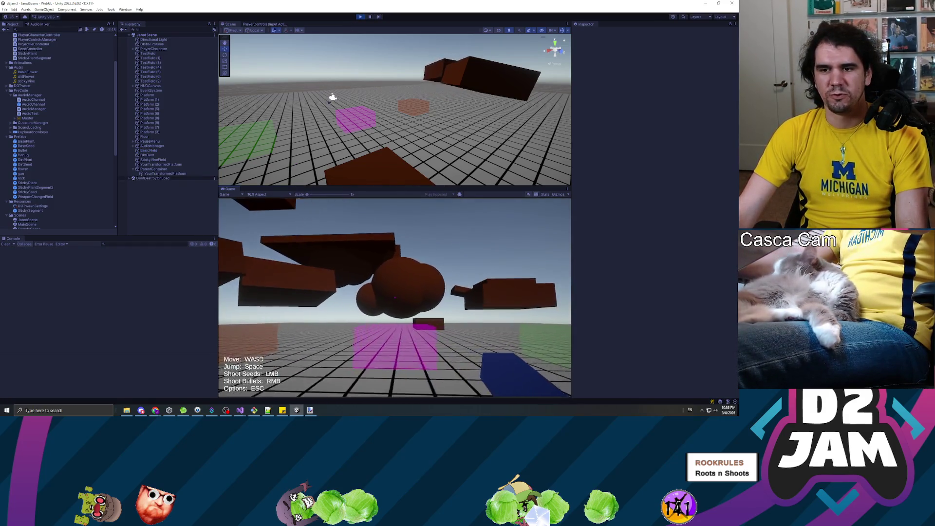
key(w)
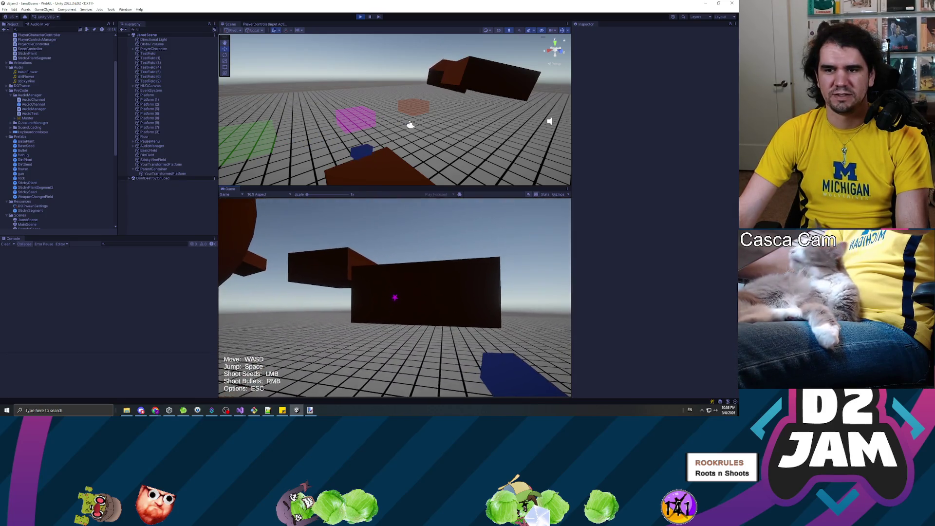
click(395, 298)
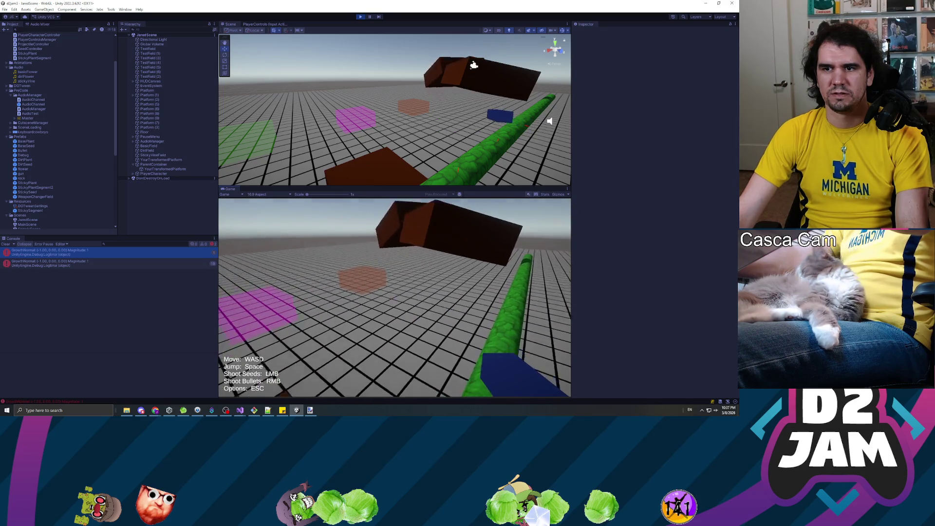
key(Escape)
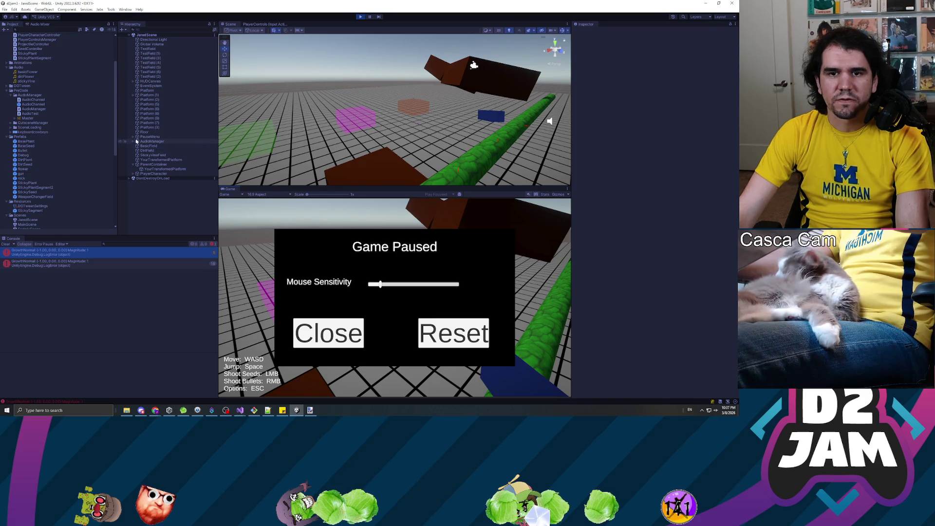
Inspect PlayerCharacter's Main Camera and PlayerCapsule, and the green stem's collider along the vine.
click(133, 176)
click(160, 179)
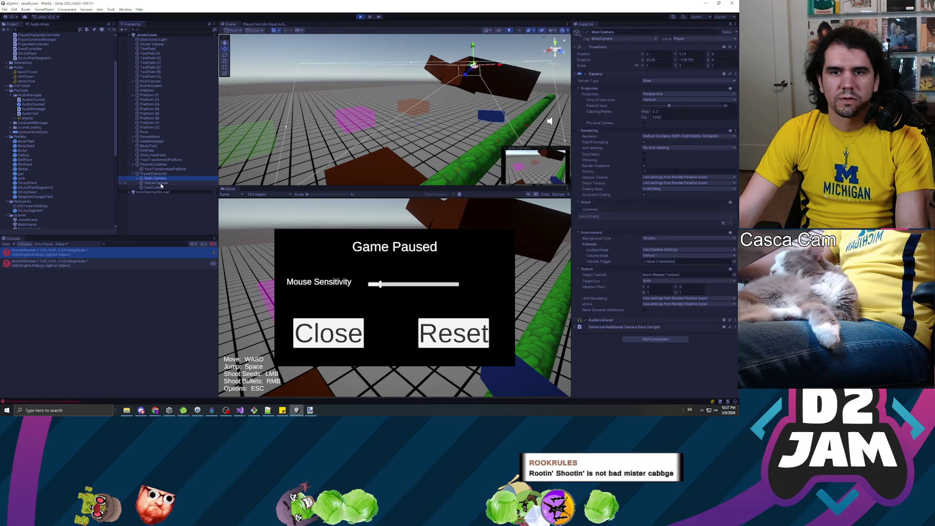
click(157, 183)
drag(528, 153, 253, 164)
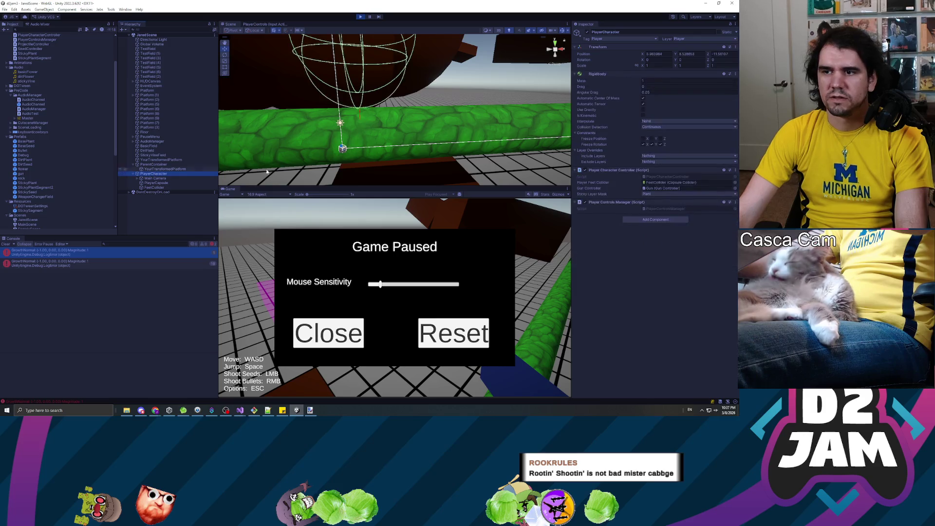
click(361, 126)
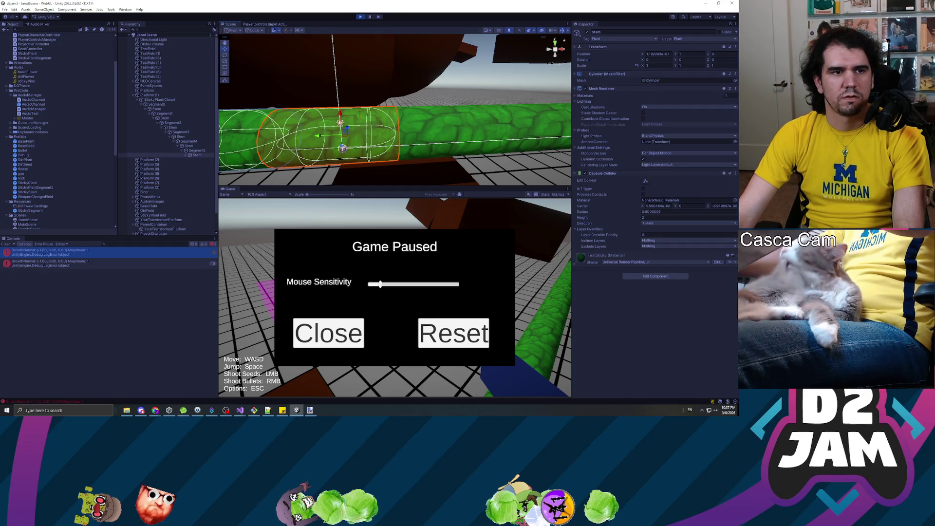
key(alt+Tab)
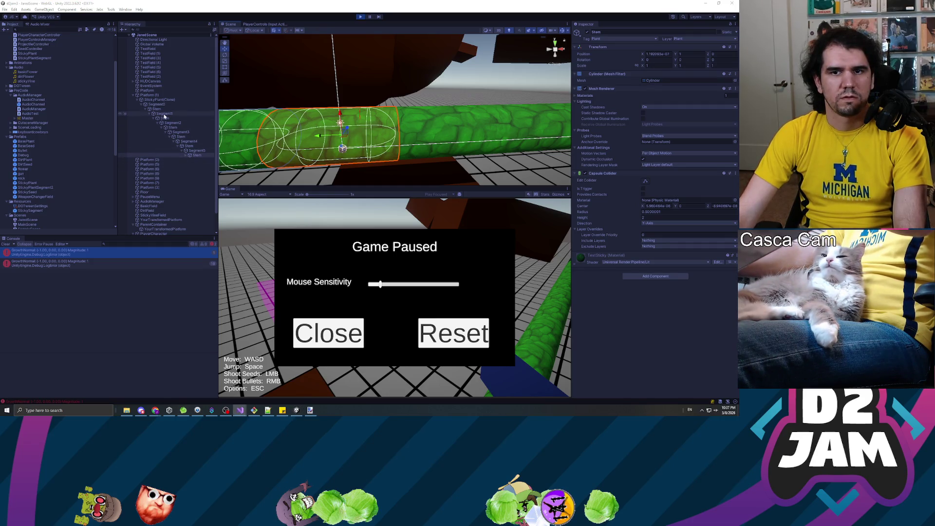
key(alt+Tab)
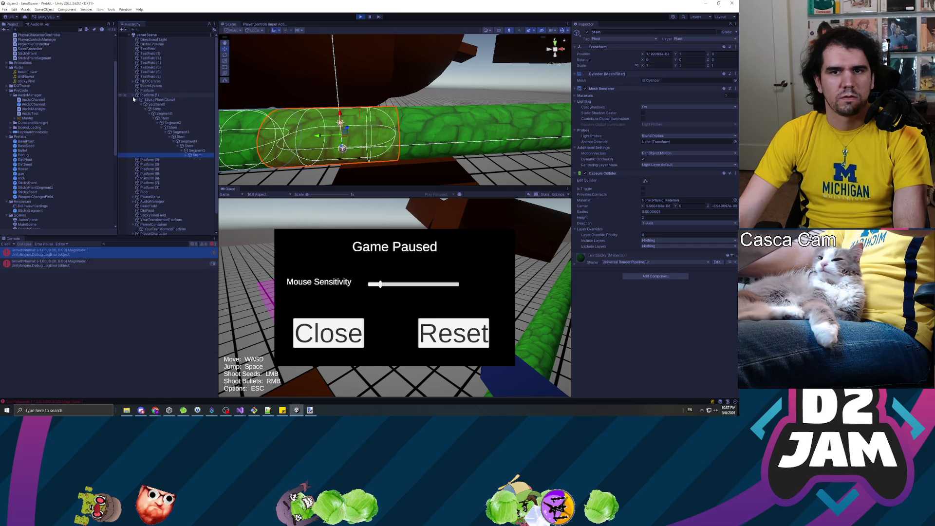
Examine the PlayerCapsule and FeetCollider capsule collider up close, then stop the playtest.
click(132, 95)
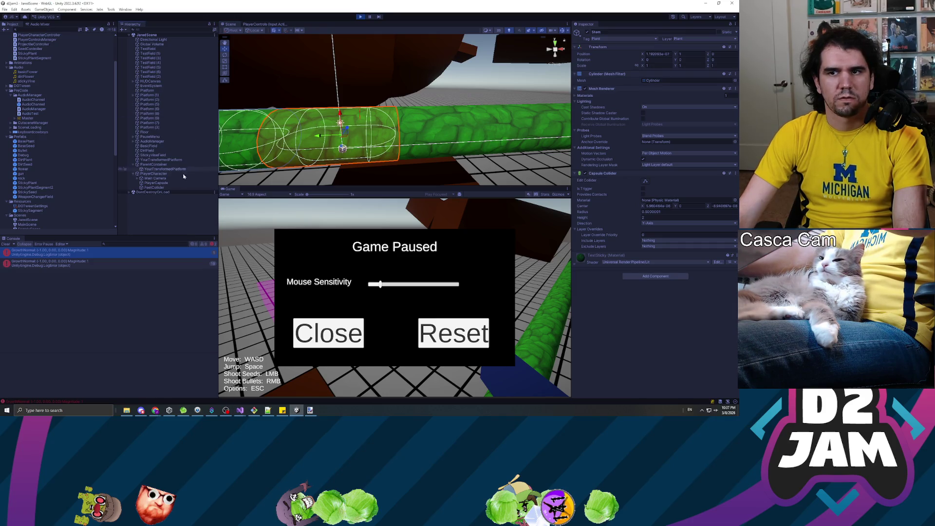
click(161, 175)
click(155, 188)
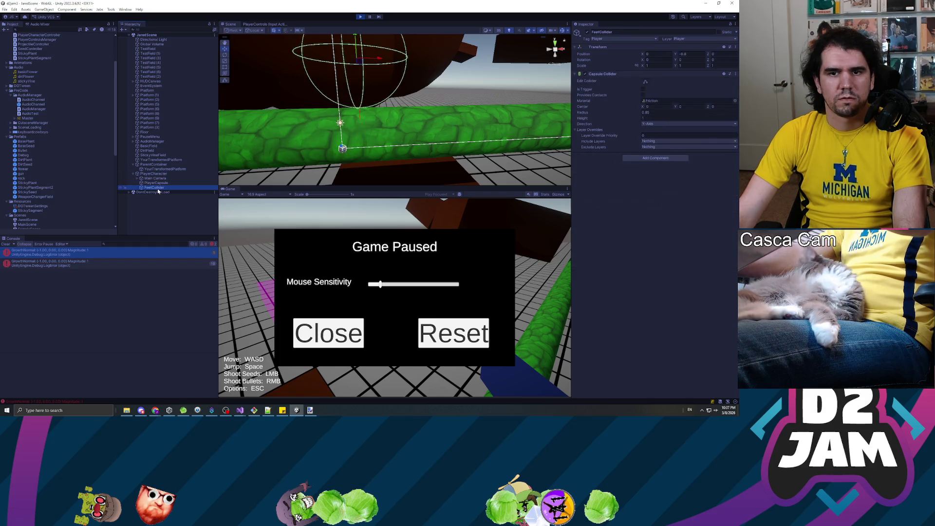
click(160, 183)
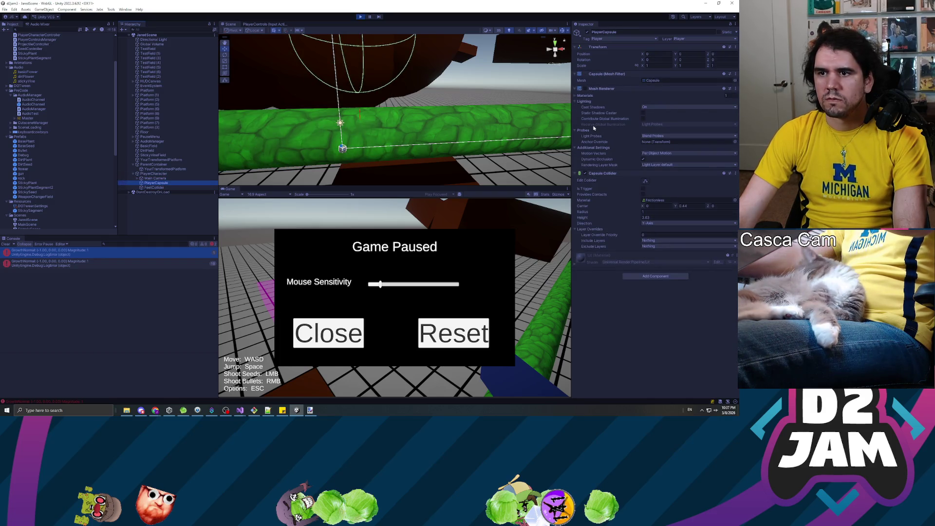
key(f)
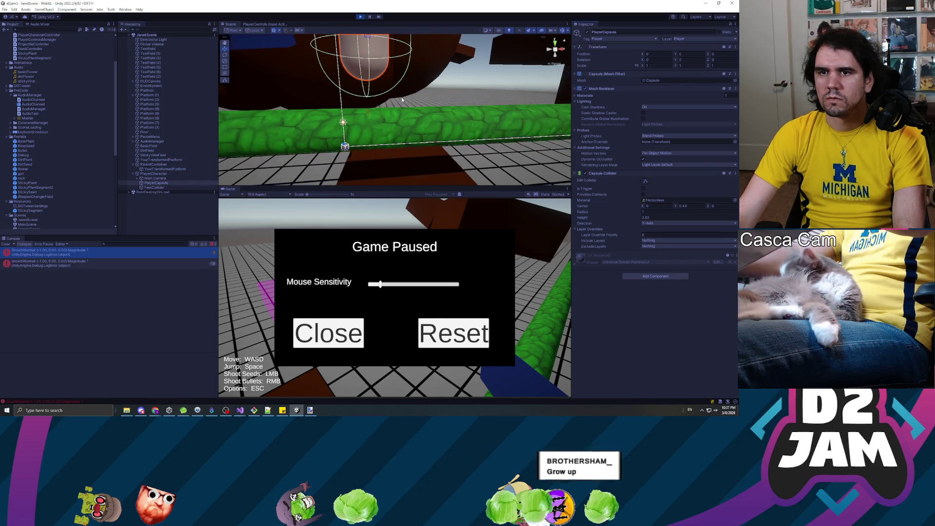
scroll(419, 100, up, 5)
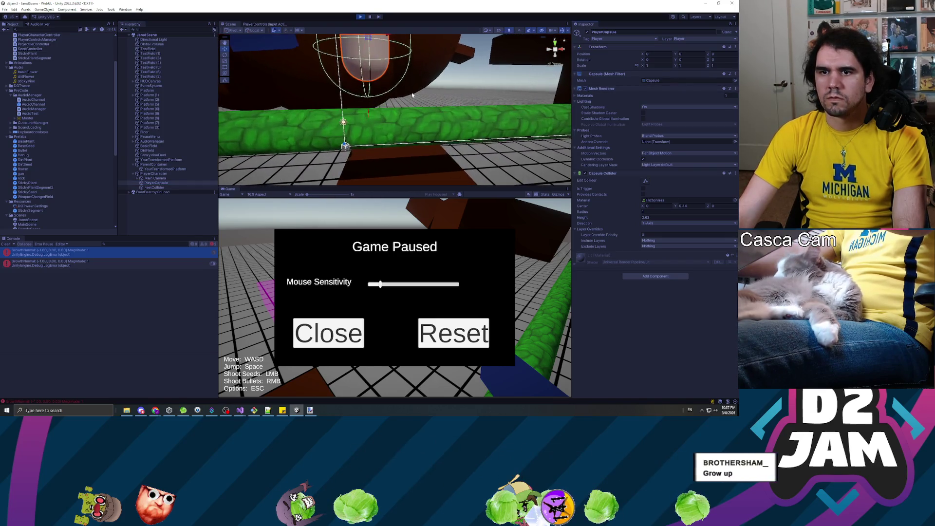
click(154, 188)
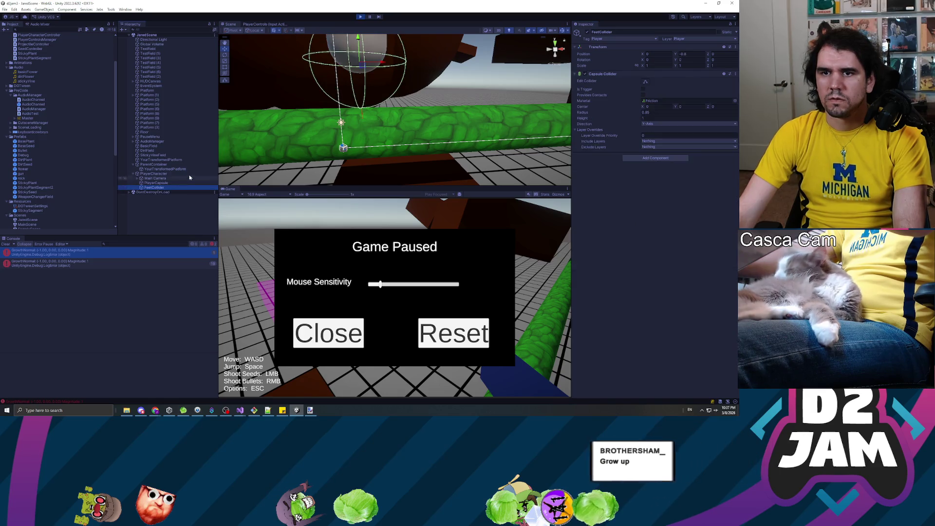
mouse_move(385, 112)
mouse_down()
mouse_move(401, 106)
mouse_move(399, 83)
mouse_move(396, 99)
mouse_up()
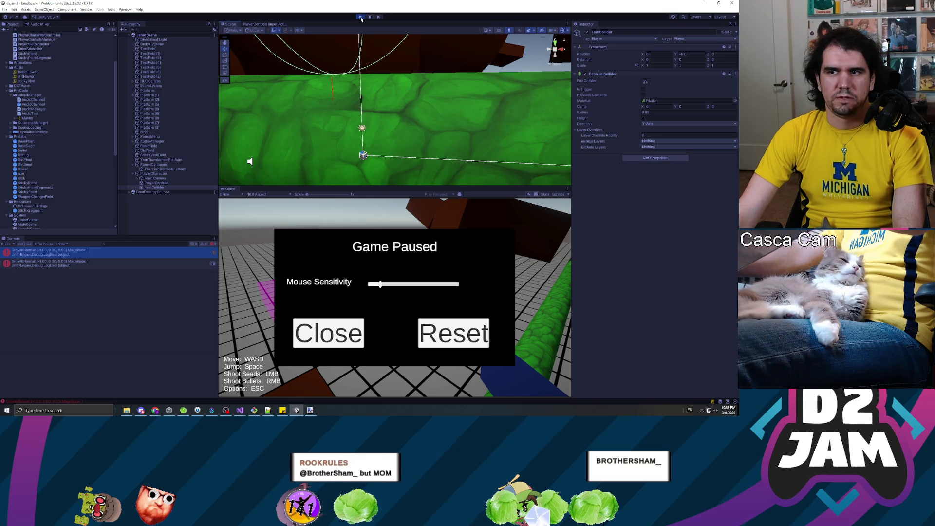
click(360, 18)
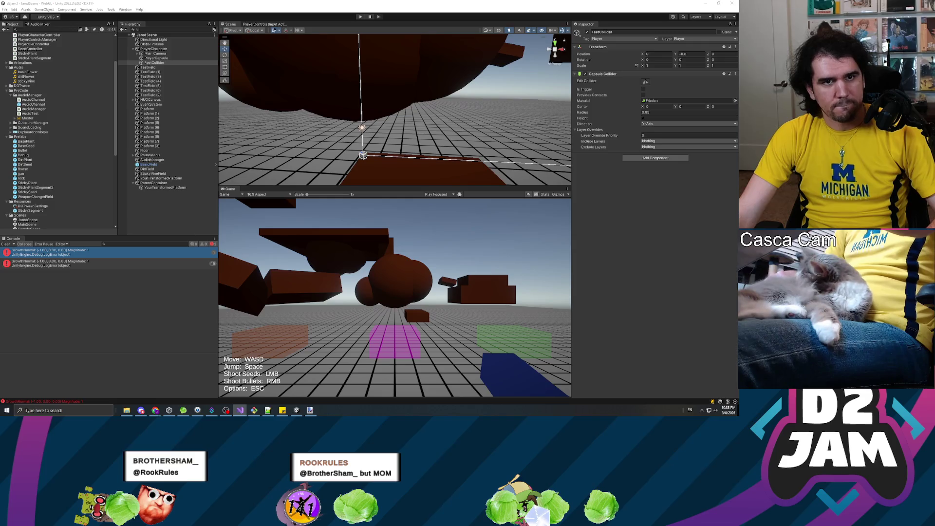
Remove the breakpoint on line 420 inside IsStillAttached.
key(alt+Tab)
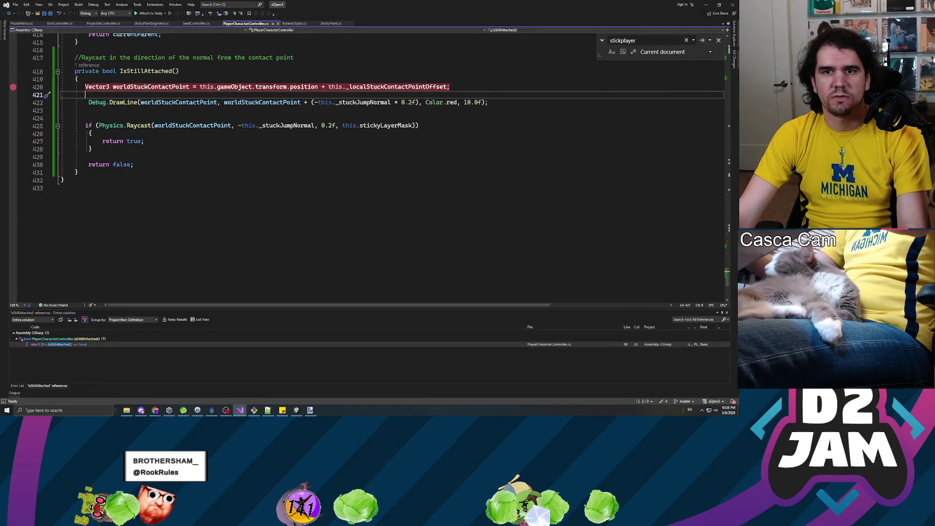
click(89, 110)
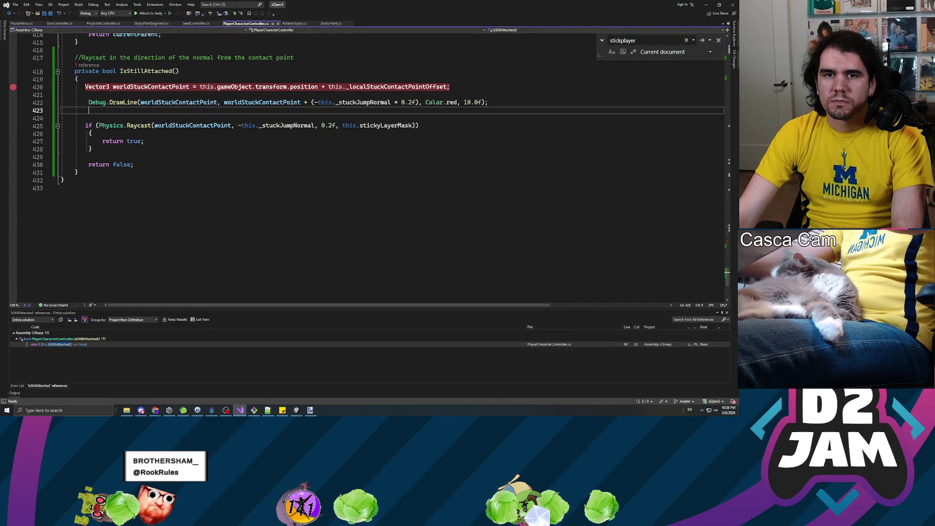
click(127, 87)
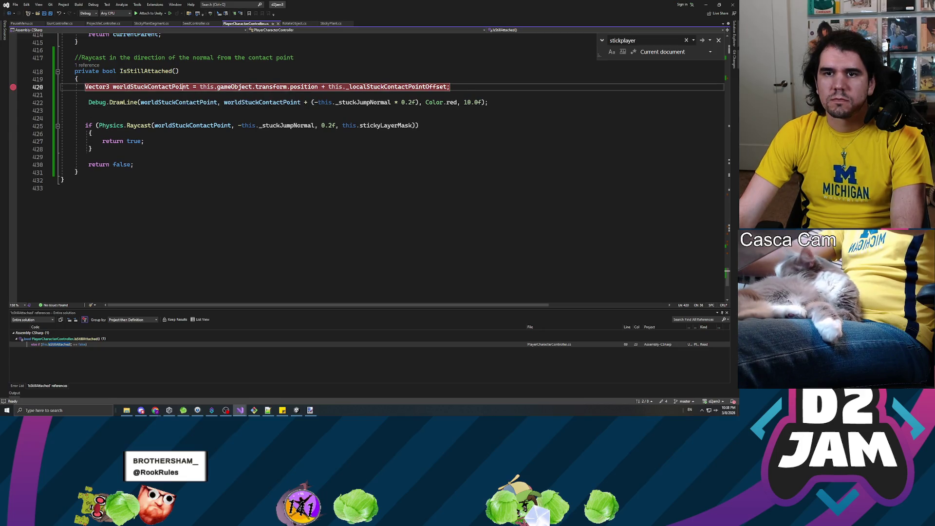
key(Down)
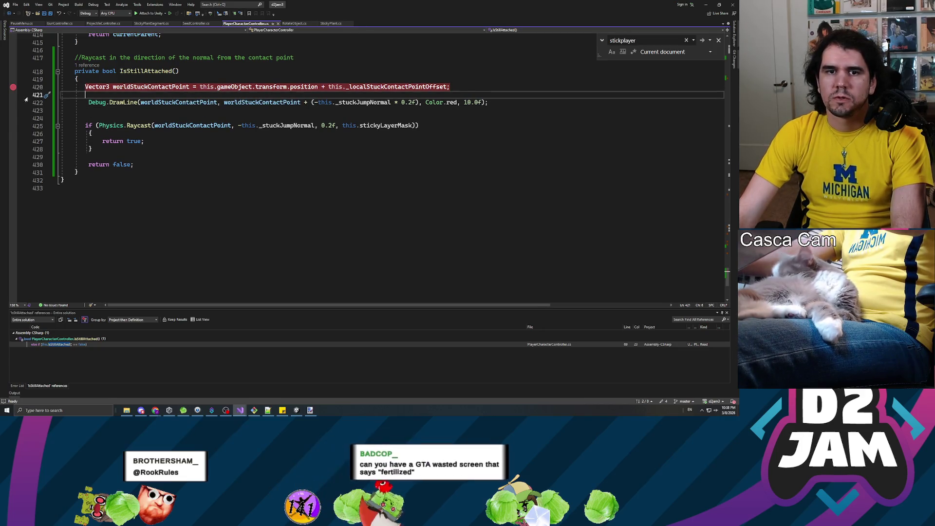
click(14, 86)
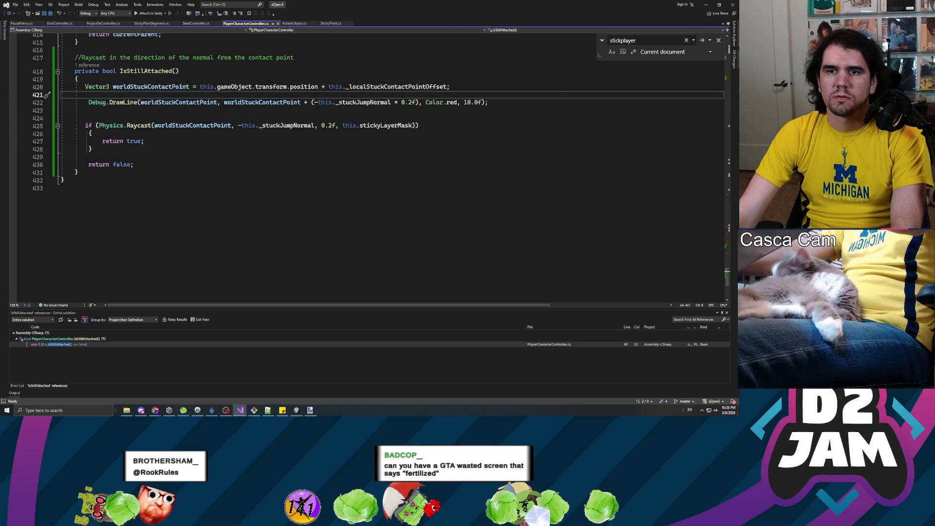
Wrap this._localStuckContactPointOffset in parentheses multiplied by 0.8f on line 420, and save.
double_click(303, 87)
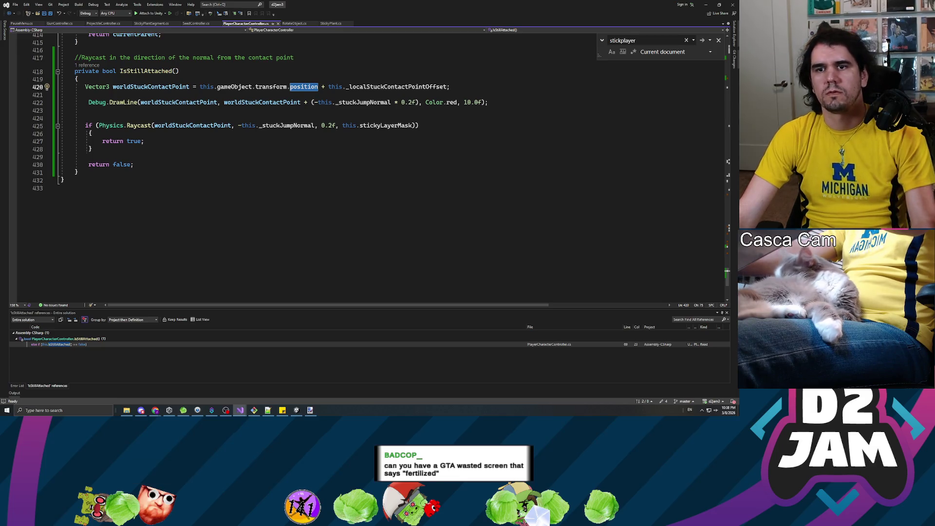
click(328, 86)
text(()
click(451, 87)
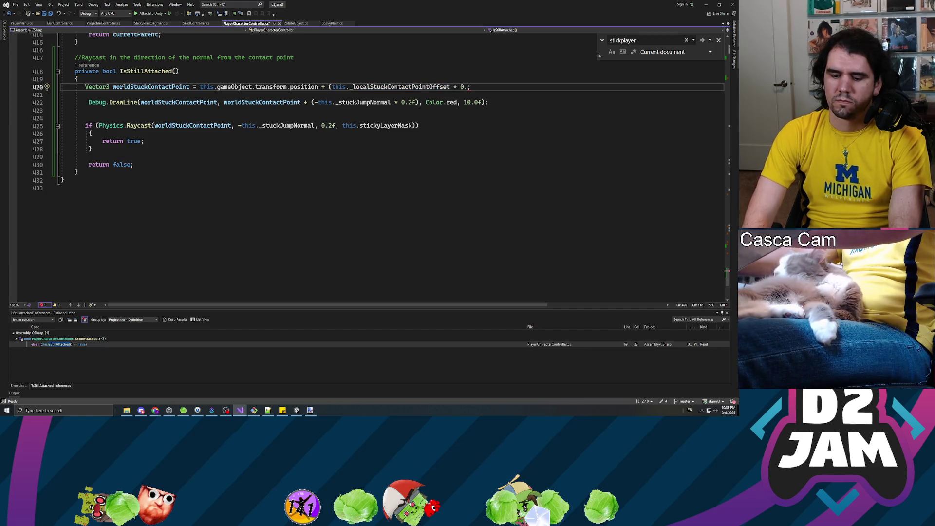
text(8f))
key(ctrl+s)
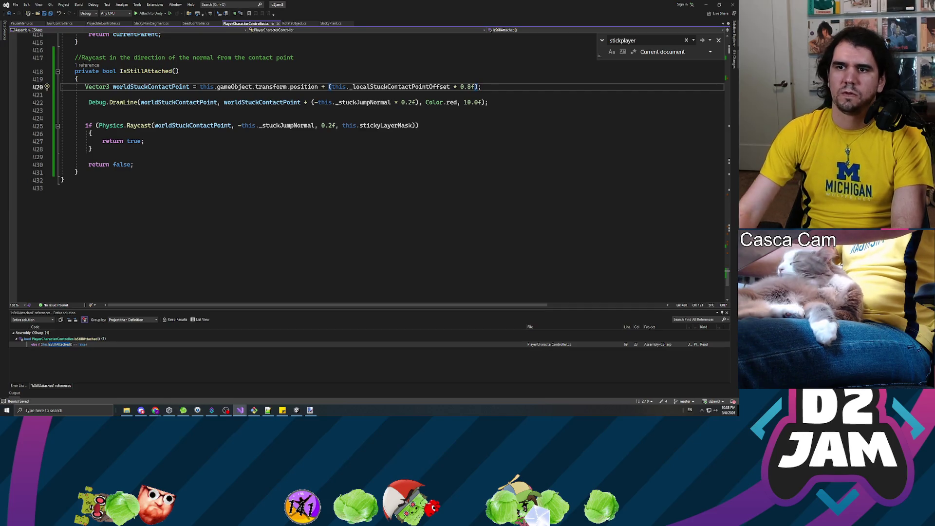
key(alt+Tab)
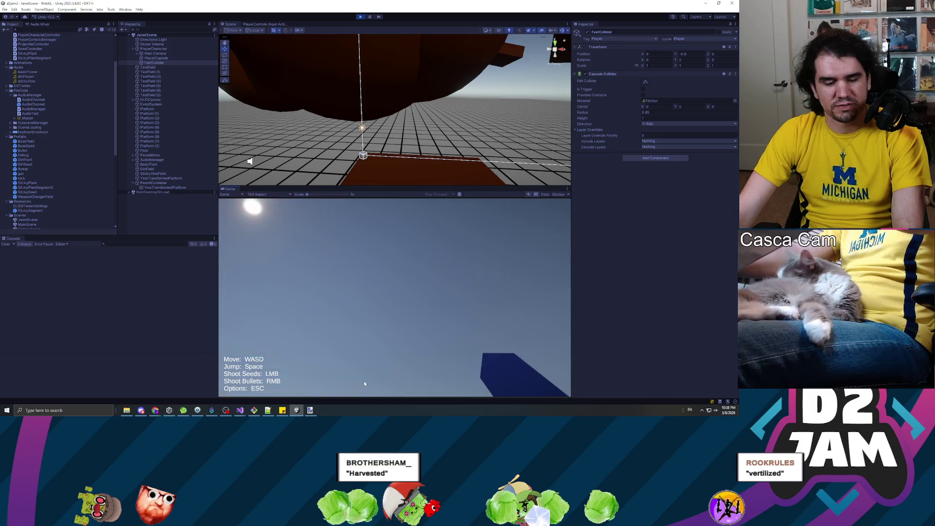
Fire a bullet, walk to the large brown block, shoot a seed at it, then pause.
right_click(342, 344)
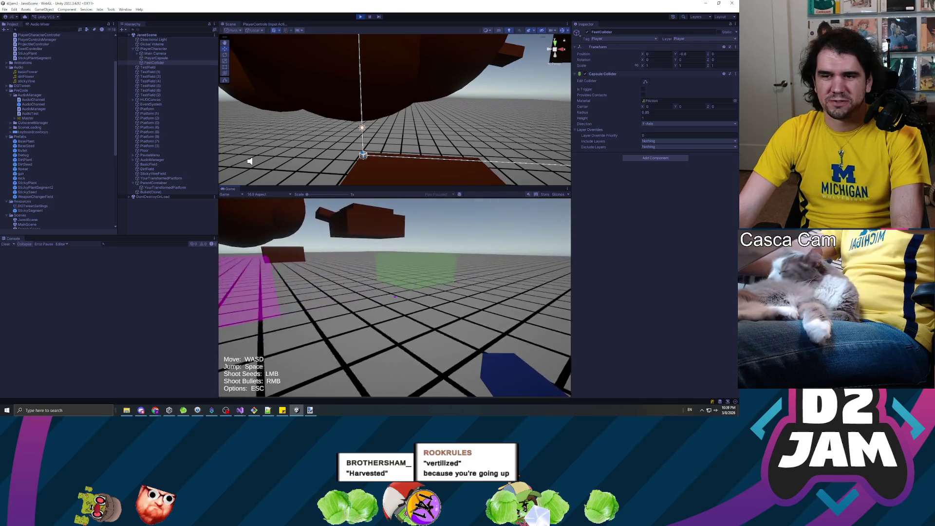
key(w)
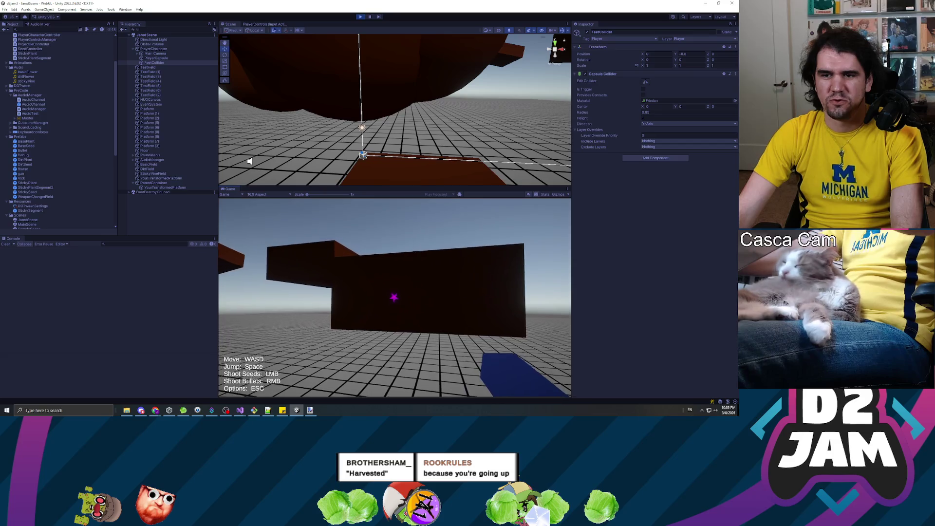
click(395, 297)
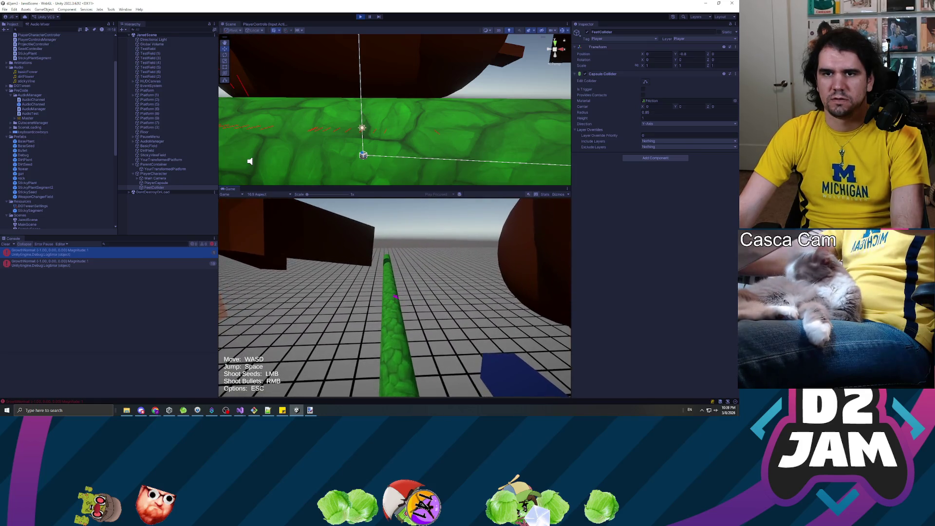
key(Escape)
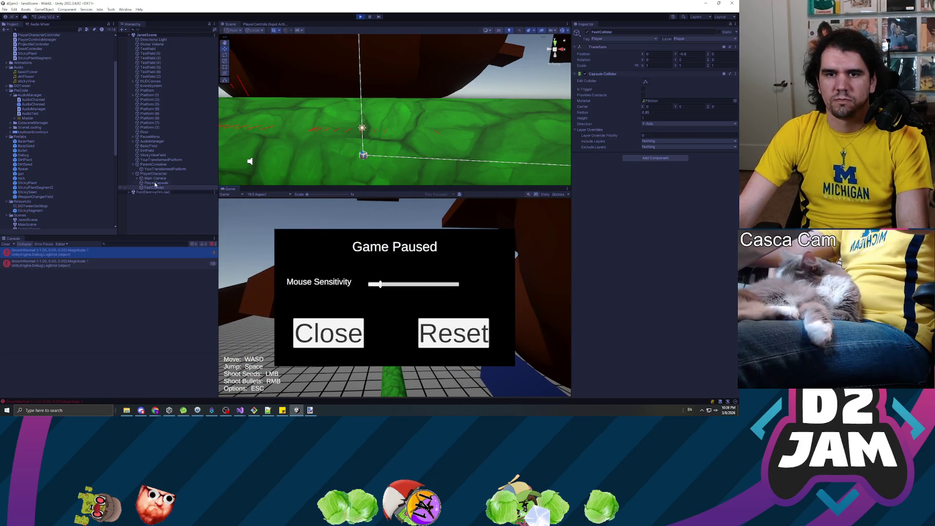
Frame the player clinging to the vine, resume to shoot another seed, and pause again.
key(f)
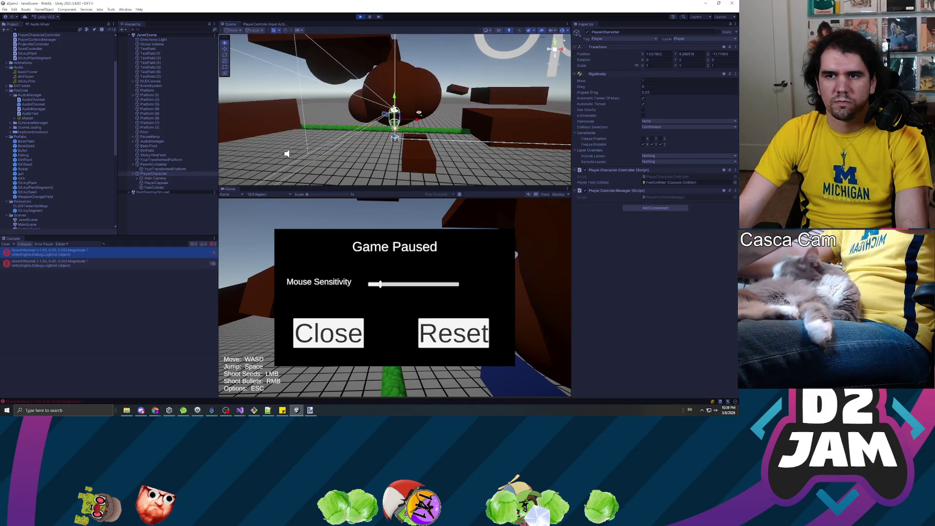
mouse_move(413, 119)
mouse_down()
mouse_move(288, 146)
mouse_move(289, 124)
mouse_move(434, 128)
mouse_move(376, 32)
mouse_up()
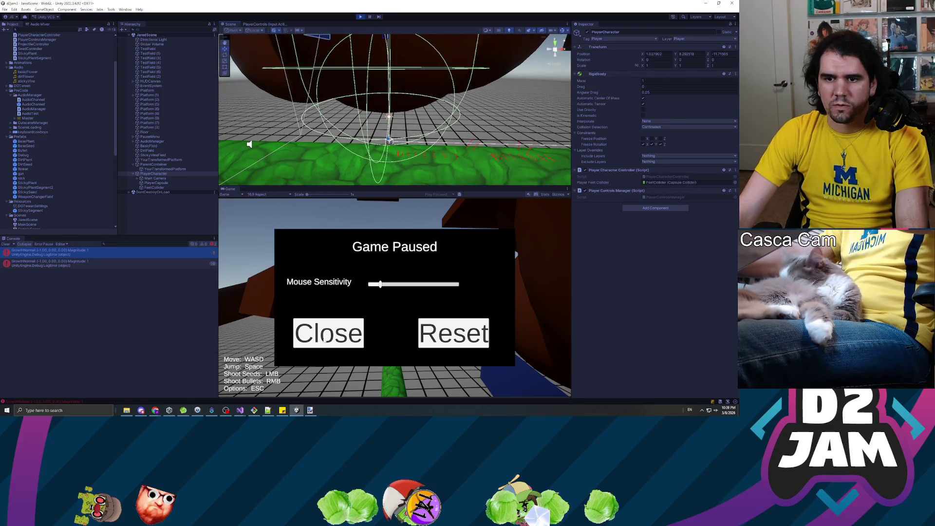
click(328, 333)
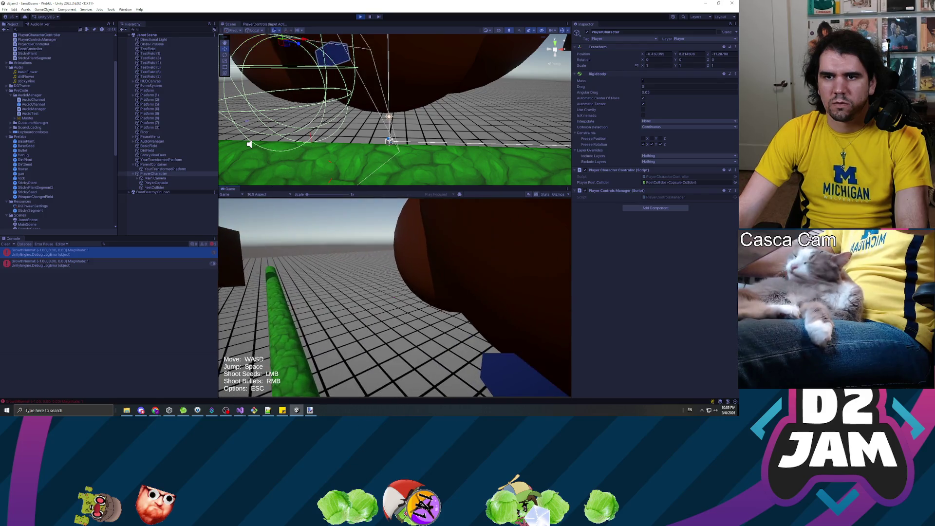
key(Escape)
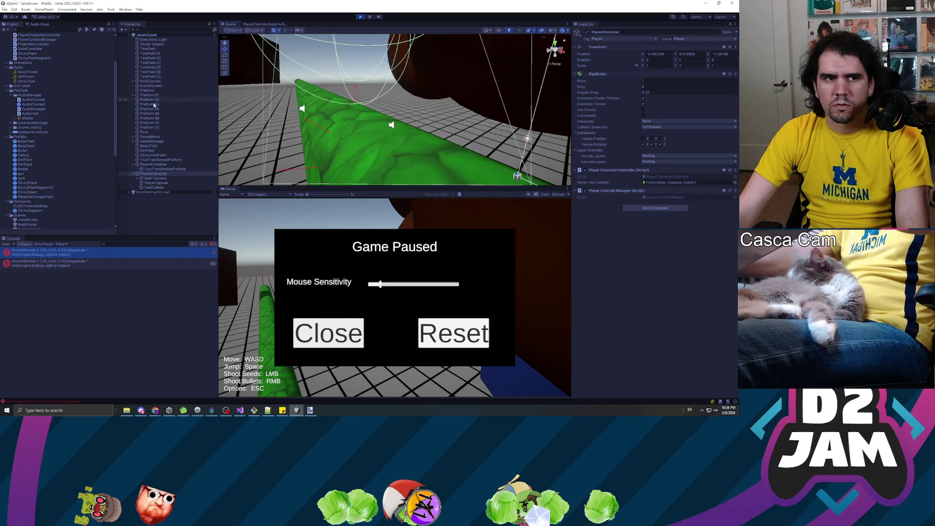
key(alt+Tab)
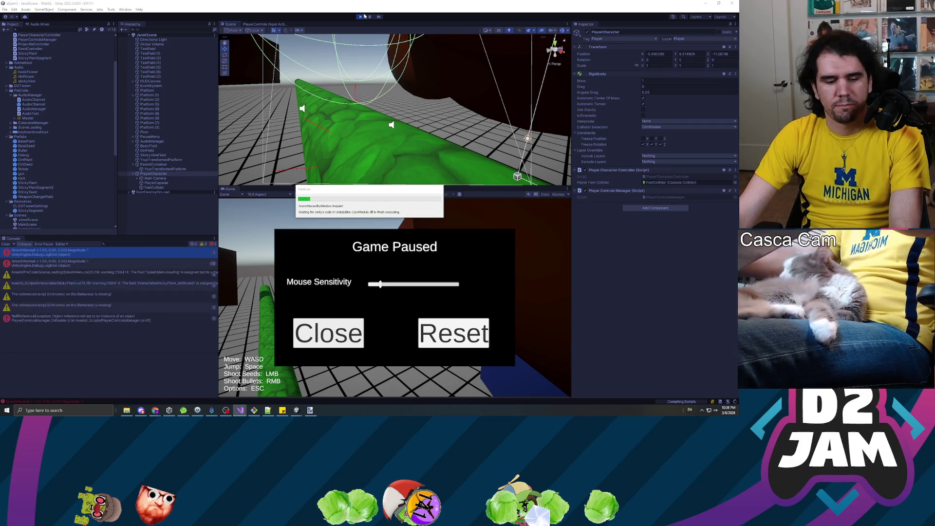
Restart the playtest, walk toward the dark wall, shoot a seed to grow a vine, and pause.
click(364, 16)
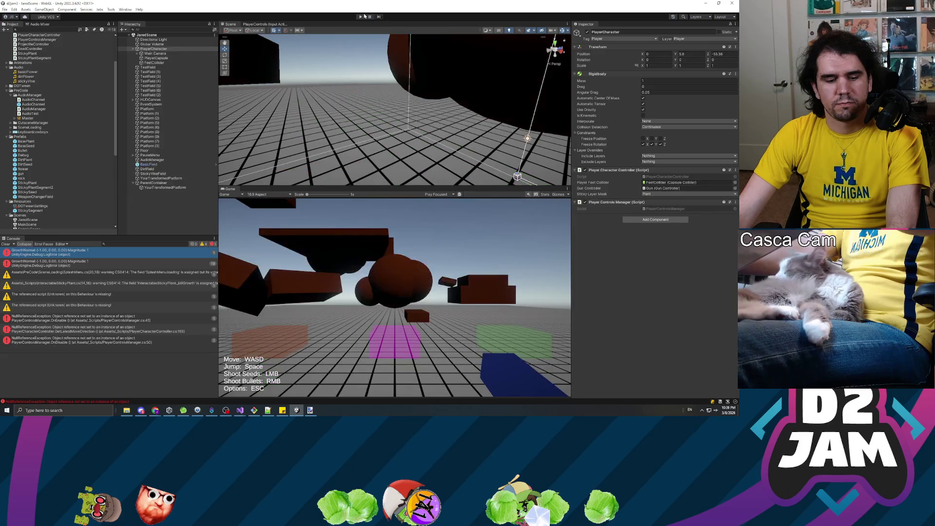
click(358, 17)
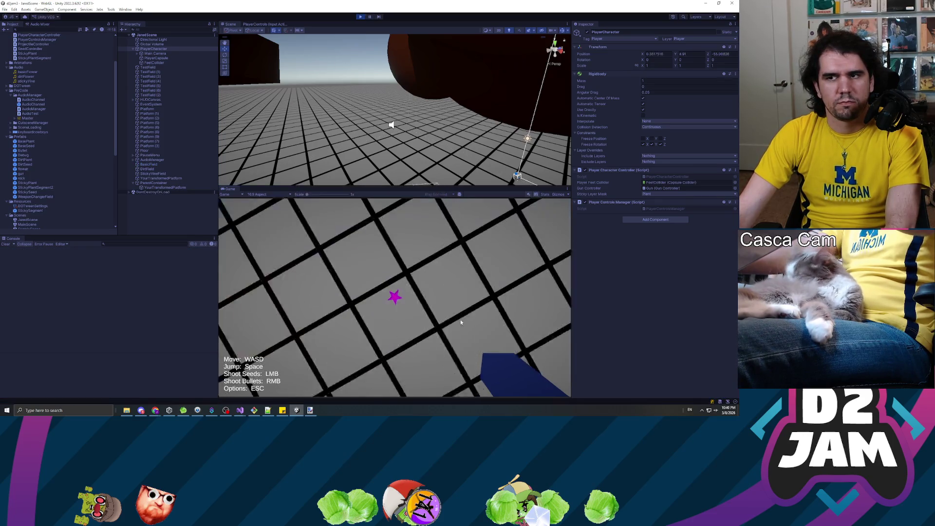
click(451, 271)
key(w)
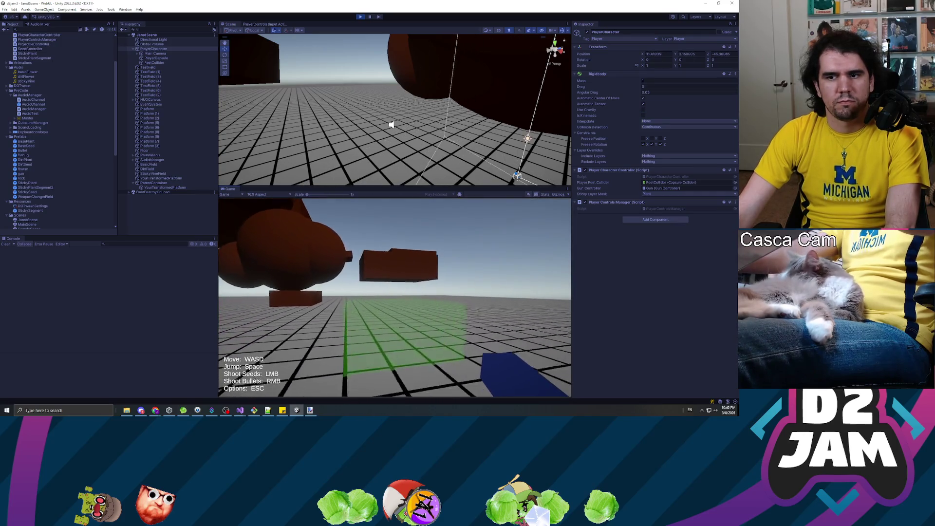
key(w)
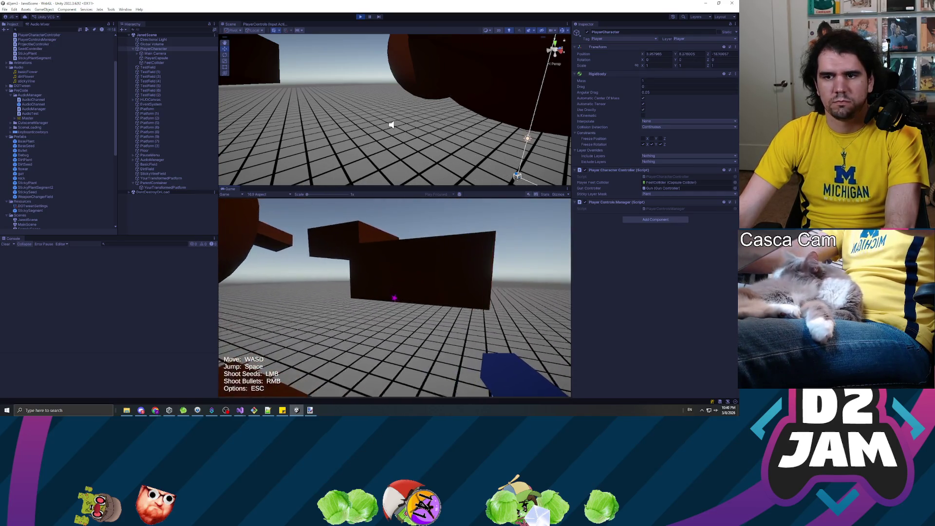
click(394, 298)
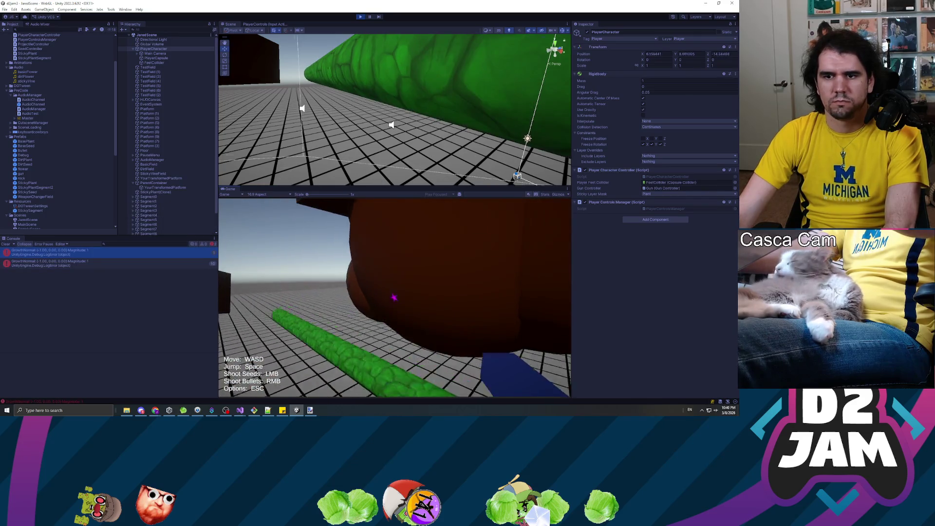
key(Escape)
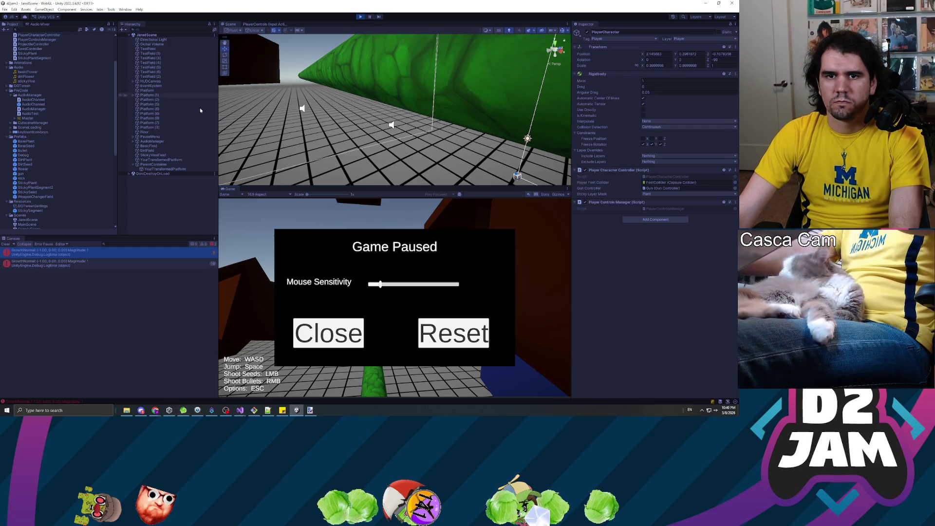
Orbit the Scene view to check the vine, then stop the playtest.
mouse_move(397, 68)
mouse_down()
mouse_move(530, 63)
mouse_move(515, 23)
mouse_up()
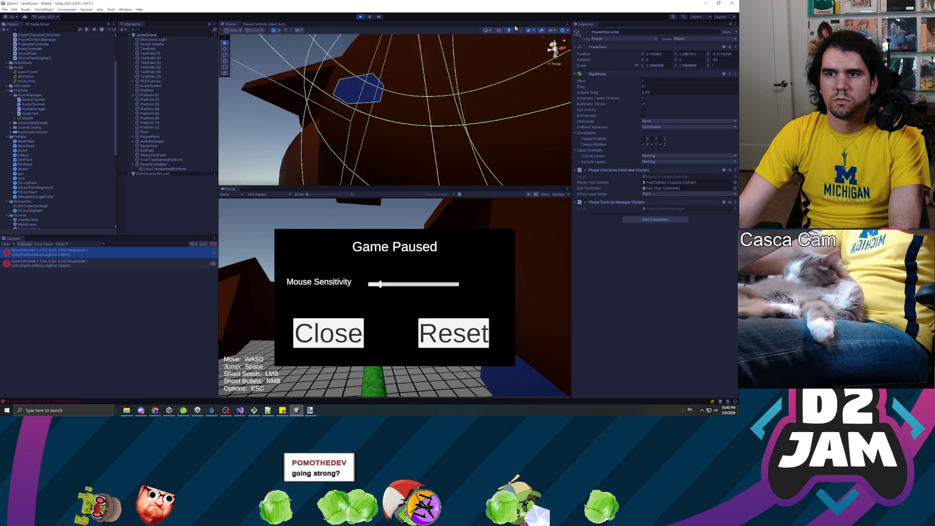
click(360, 16)
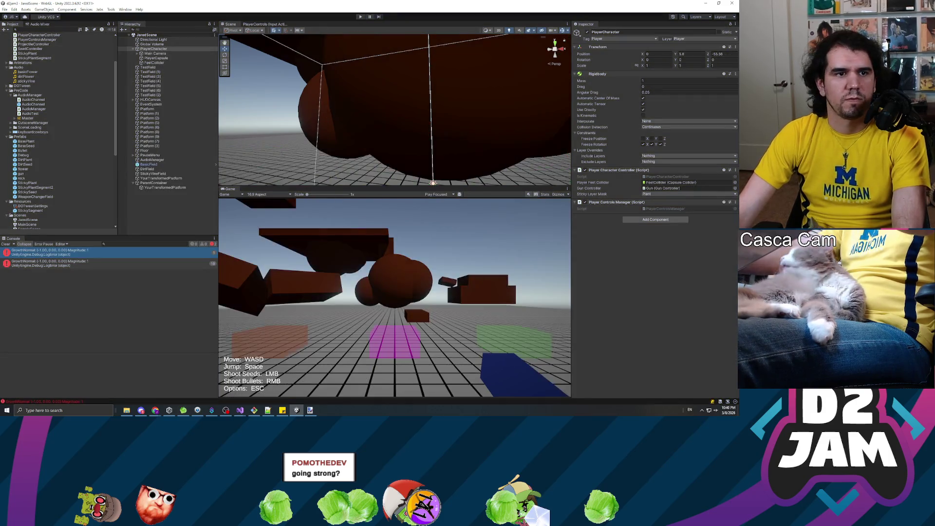
key(alt+Tab)
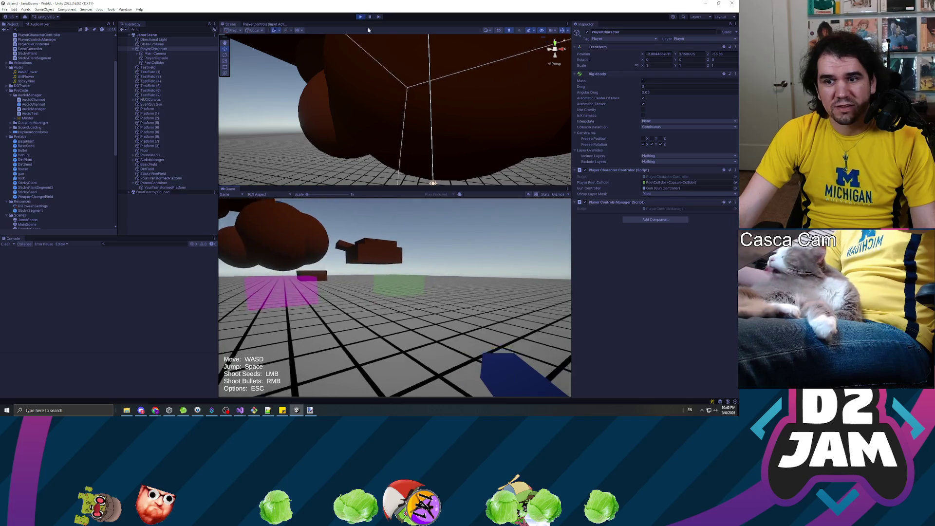
Walk forward, jump beside the dark platform, shoot a seed to grow a vine, then pause.
key(w)
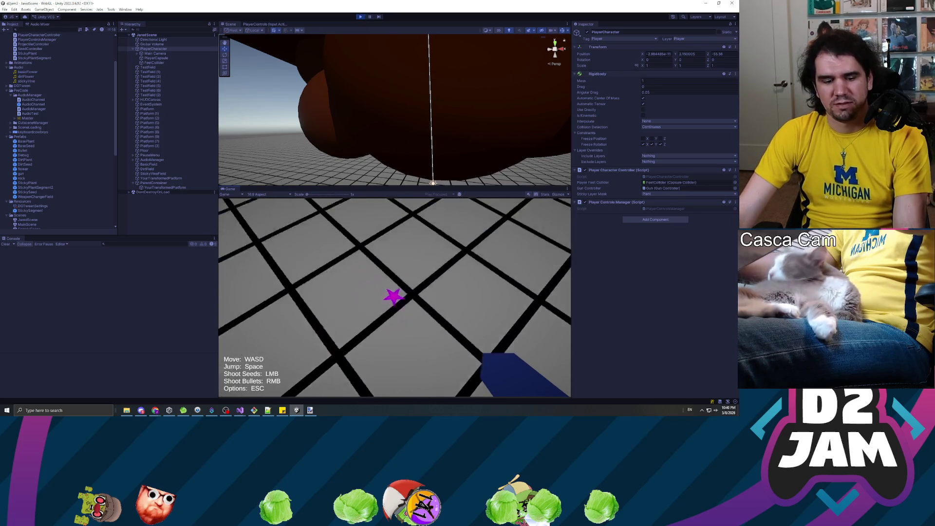
key(space)
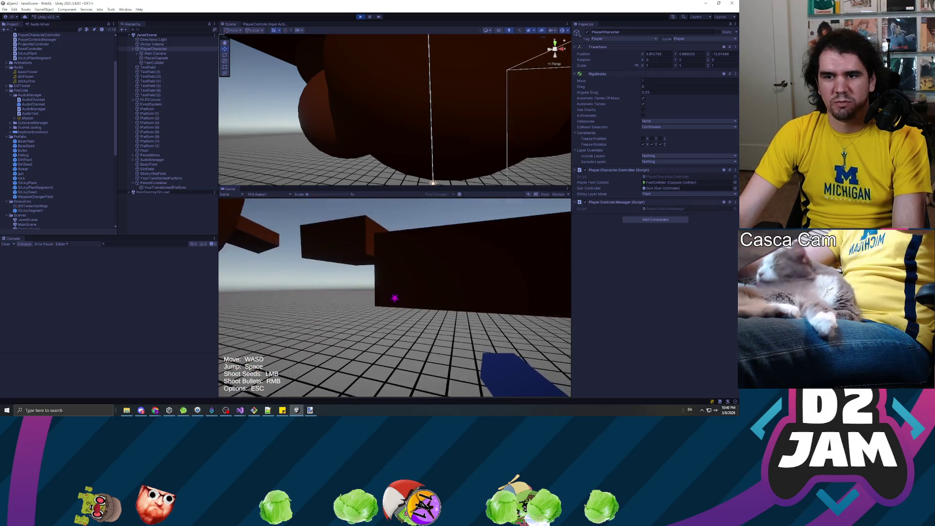
click(395, 297)
key(w)
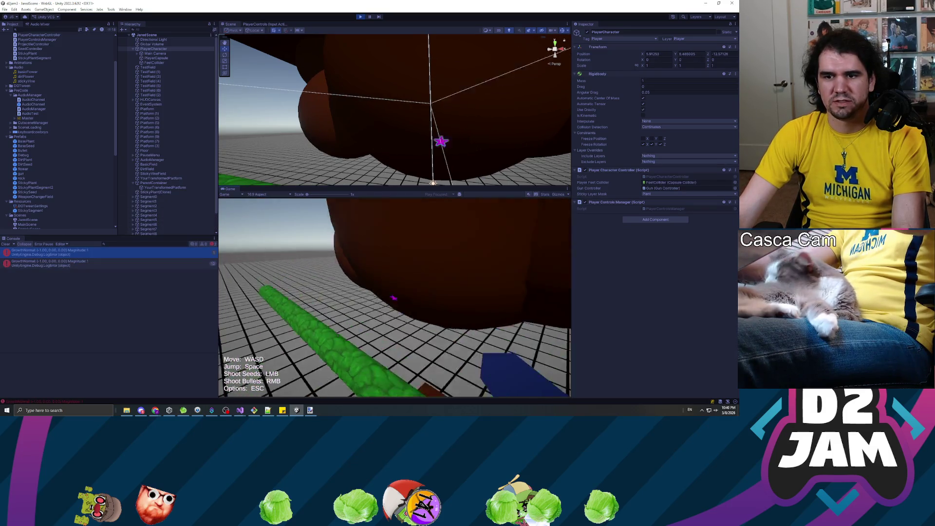
key(Escape)
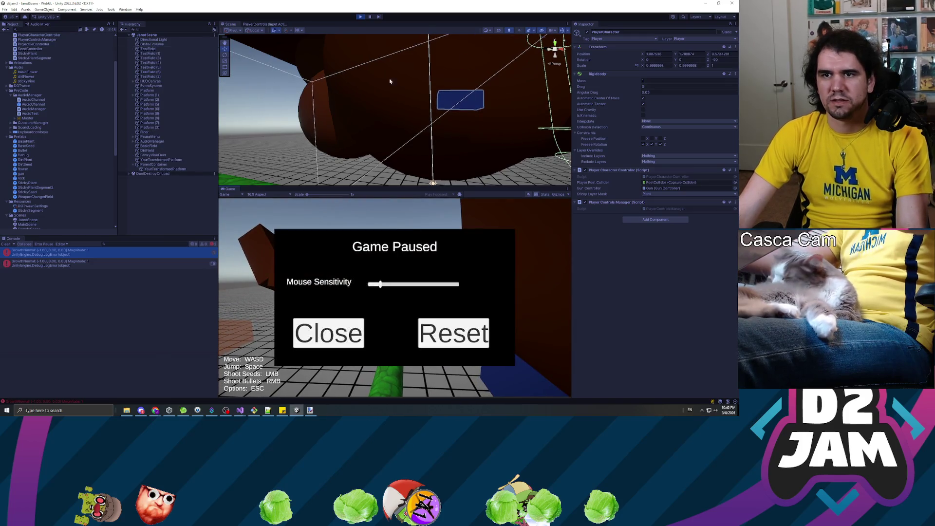
Inspect the vine, resume to fire a bullet and jump, then pause and stop playing.
mouse_move(401, 106)
mouse_down()
mouse_move(344, 165)
mouse_move(434, 167)
mouse_move(330, 66)
mouse_up()
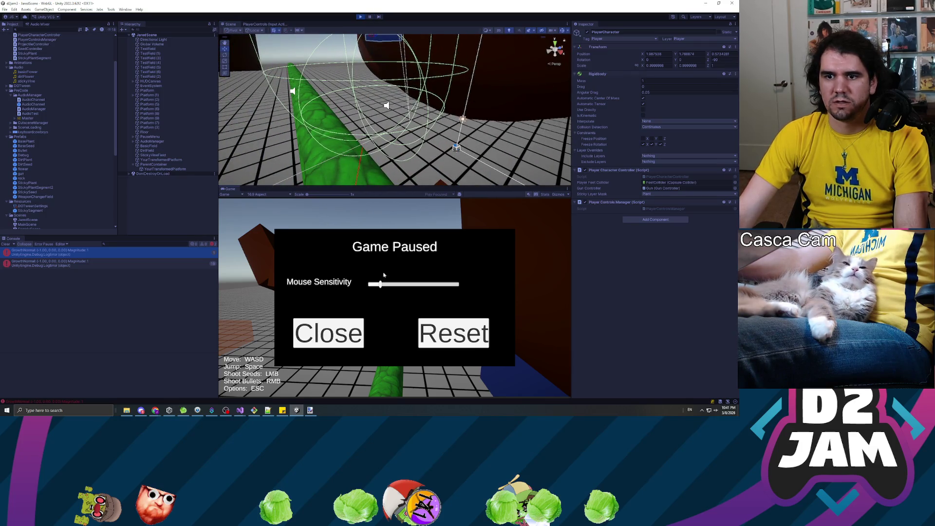
click(342, 334)
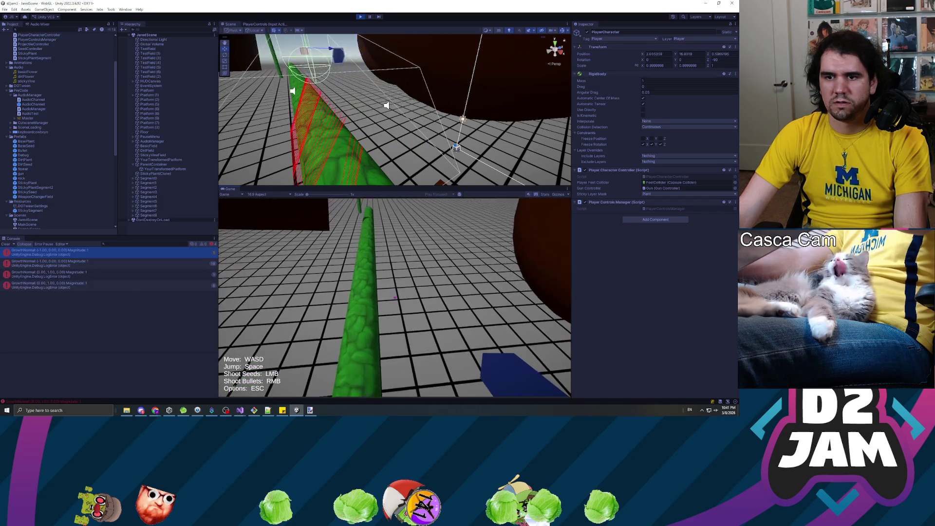
right_click(395, 298)
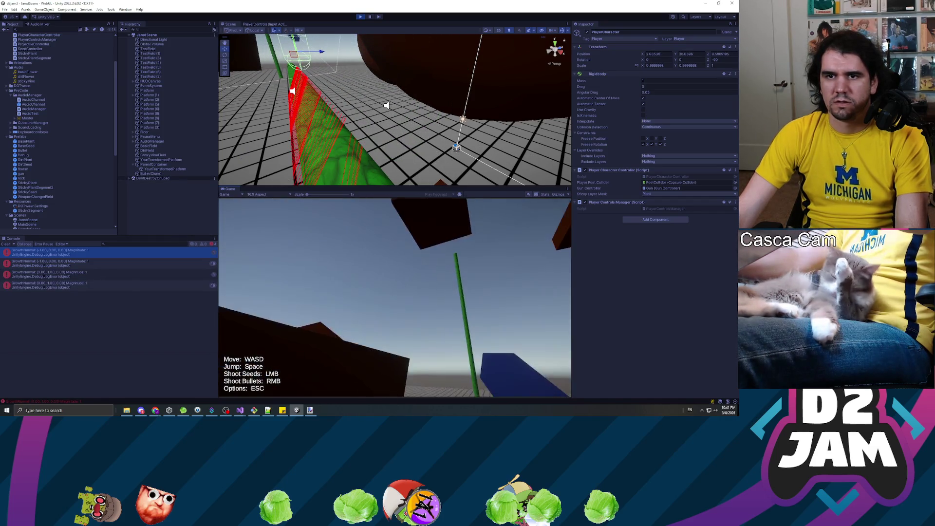
key(Escape)
mouse_move(382, 129)
mouse_down()
mouse_move(348, 73)
mouse_move(402, 115)
mouse_move(315, 97)
mouse_move(317, 72)
mouse_move(369, 109)
mouse_move(547, 111)
mouse_move(343, 88)
mouse_move(335, 101)
mouse_up()
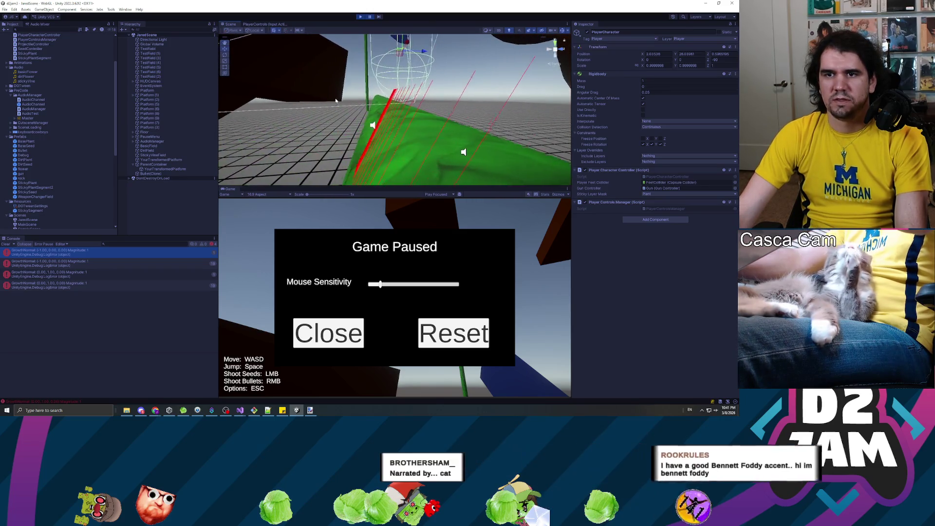
key(ctrl+p)
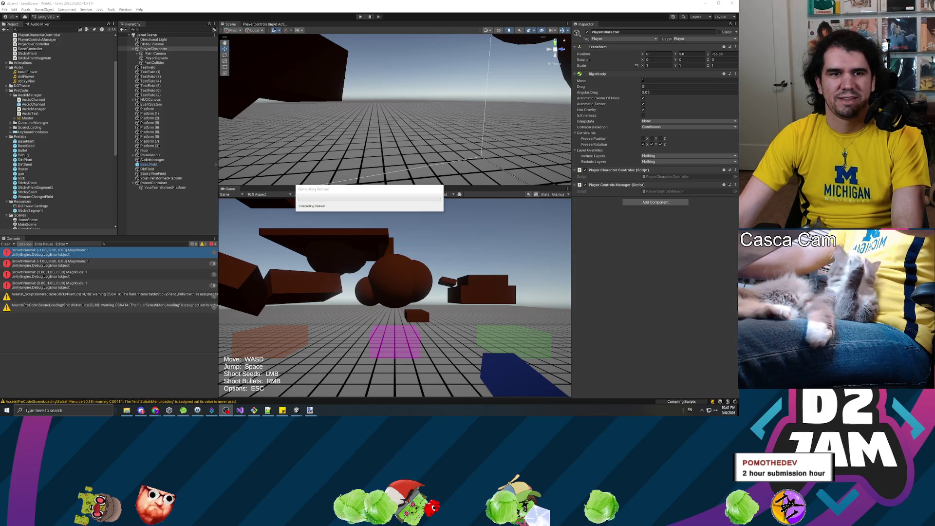
Once compilation finishes, deselect PlayerCharacter by clicking empty Hierarchy space.
click(152, 218)
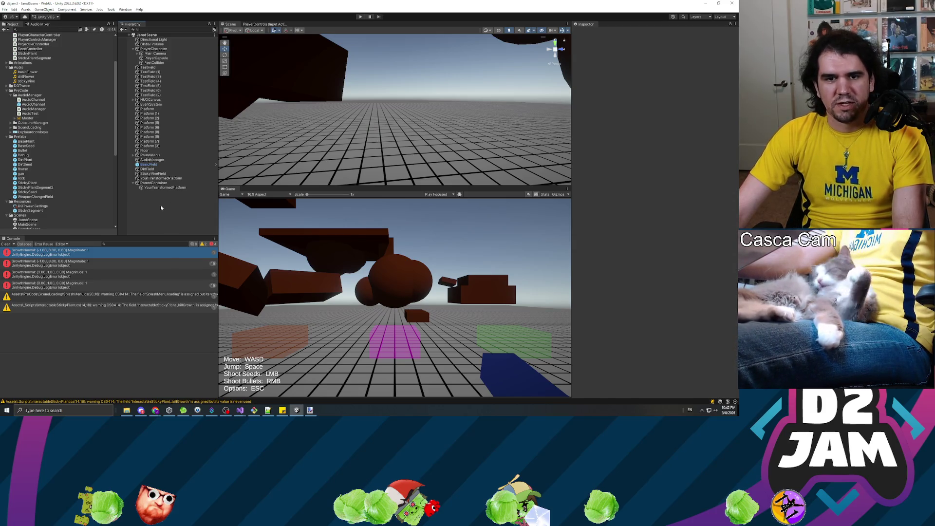
Clear the console and start a fresh playtest, walking toward the brown sphere and platforms.
click(6, 244)
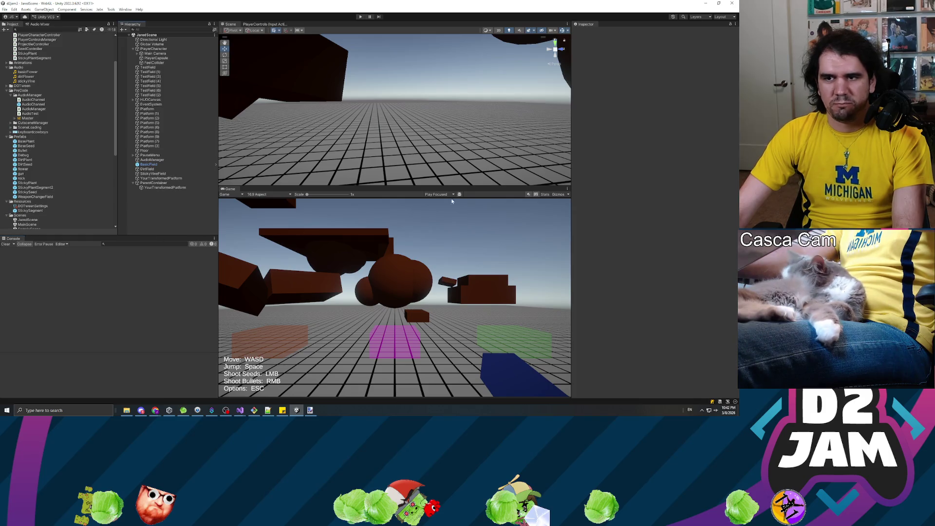
click(360, 17)
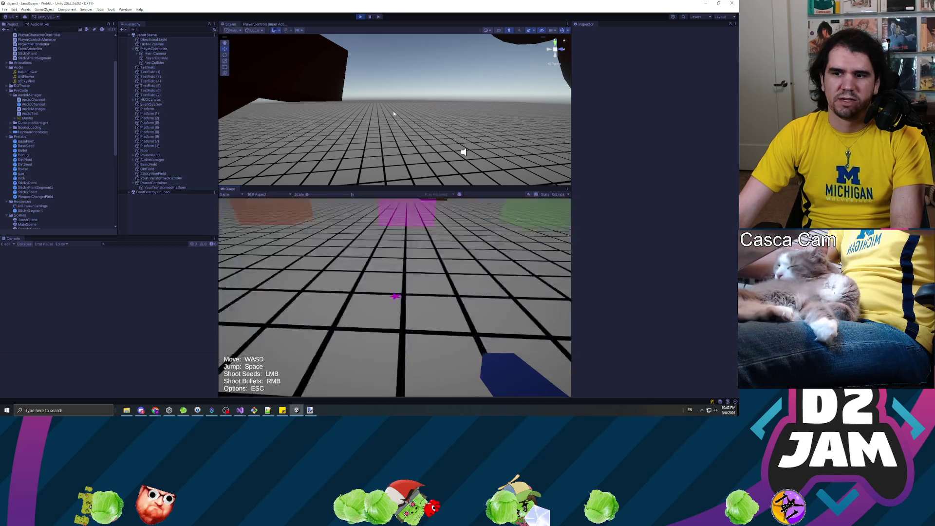
click(428, 229)
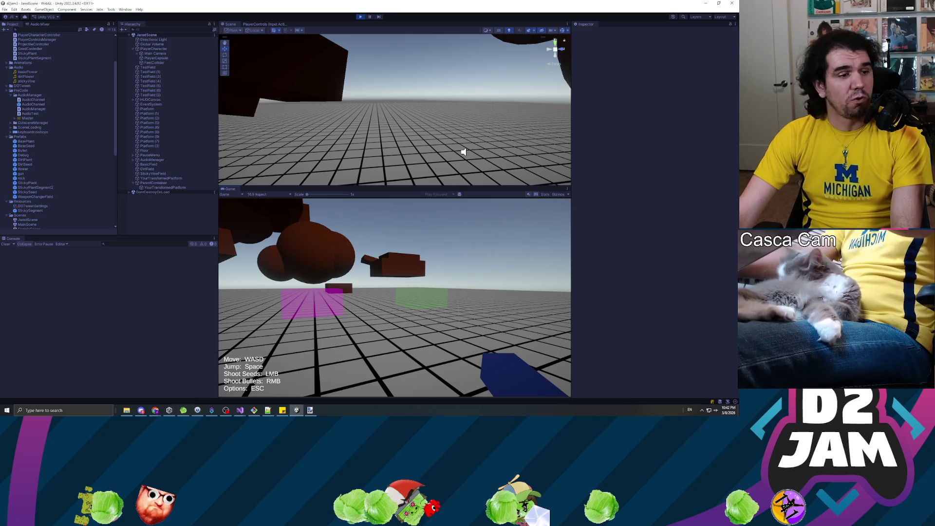
key(w)
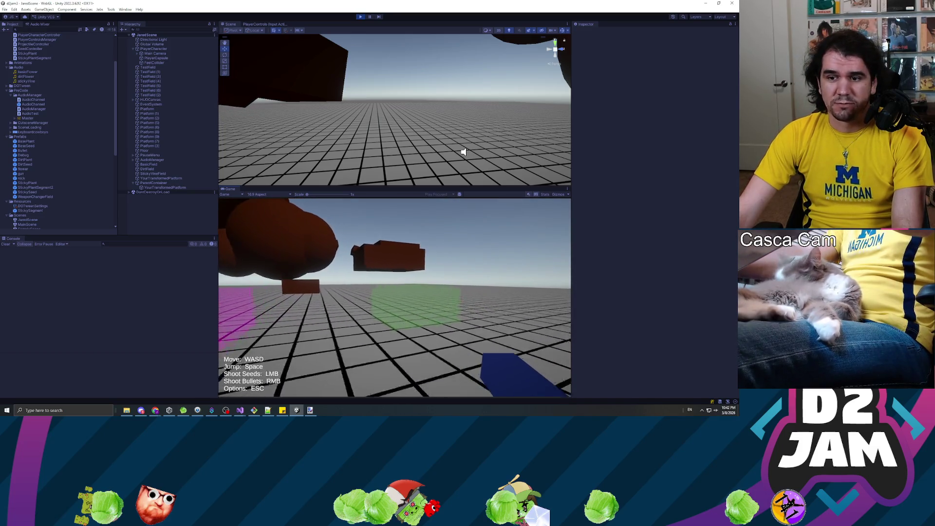
key(w)
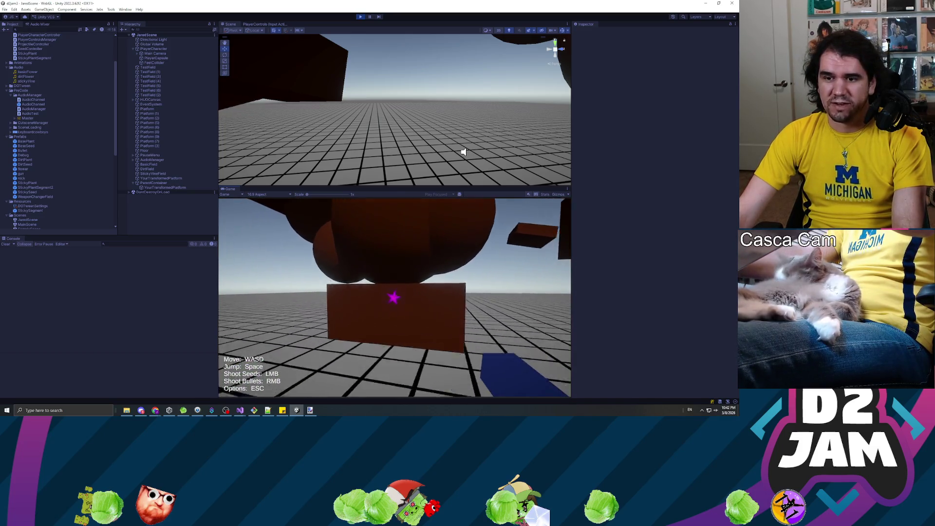
Shoot two seeds to grow vines, move along one, fire at it, and jump above the dark box.
click(395, 297)
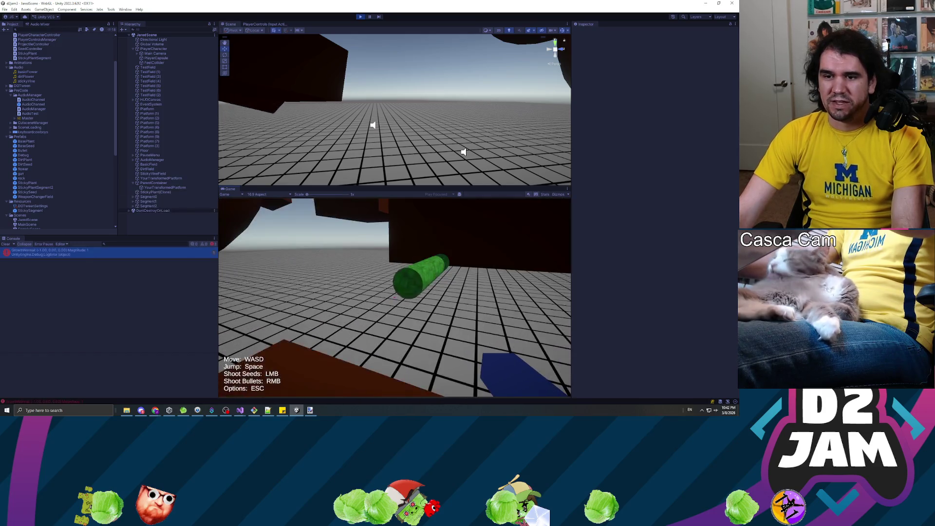
click(394, 297)
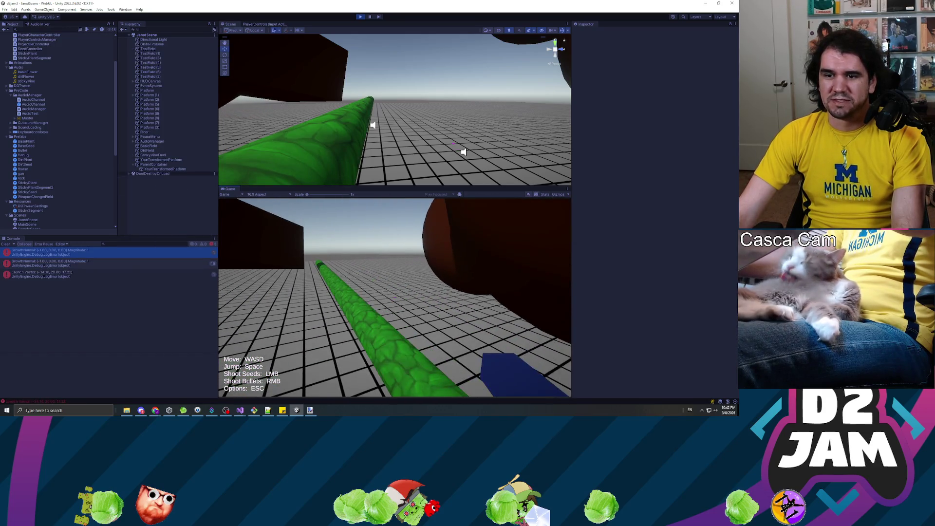
key(w)
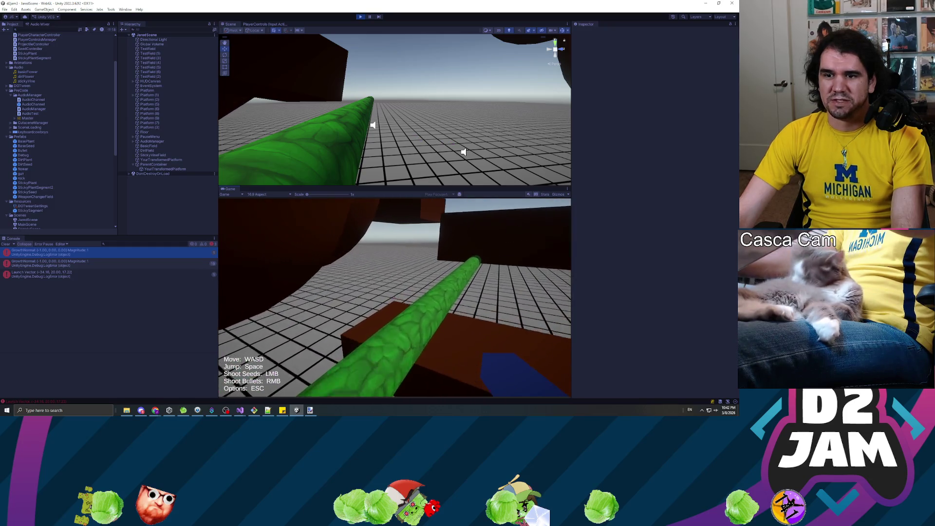
mouse_move(395, 295)
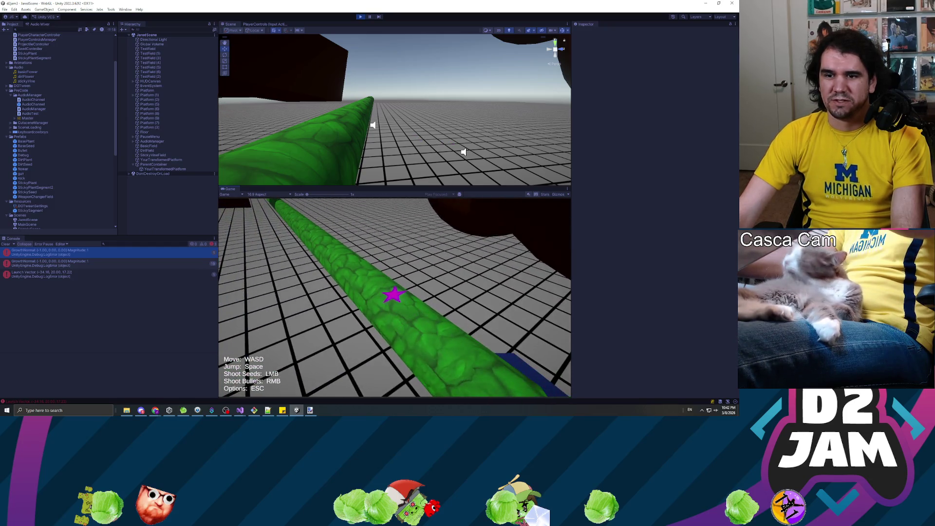
click(394, 296)
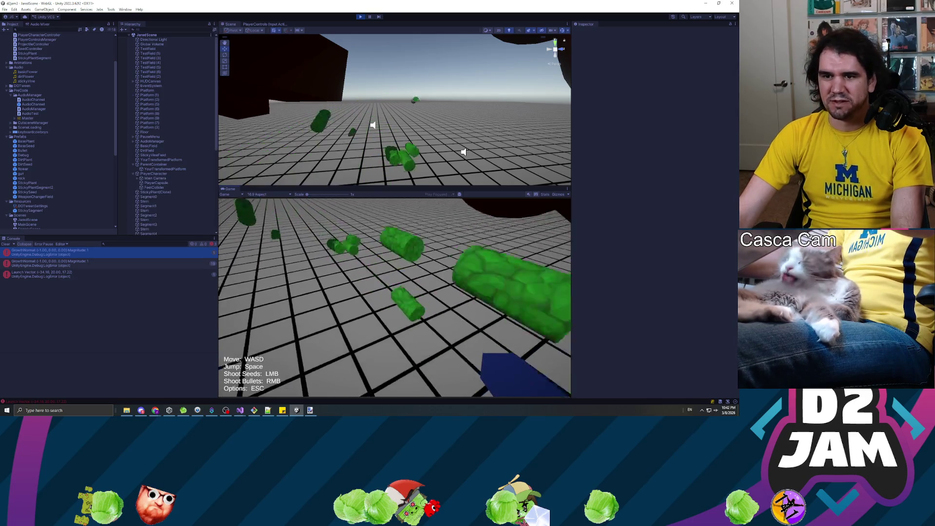
key(space)
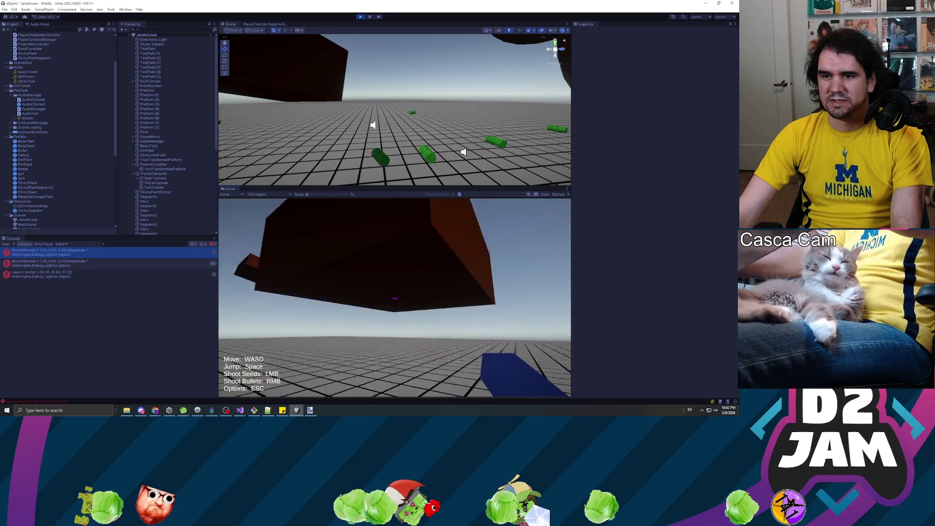
key(alt+Tab)
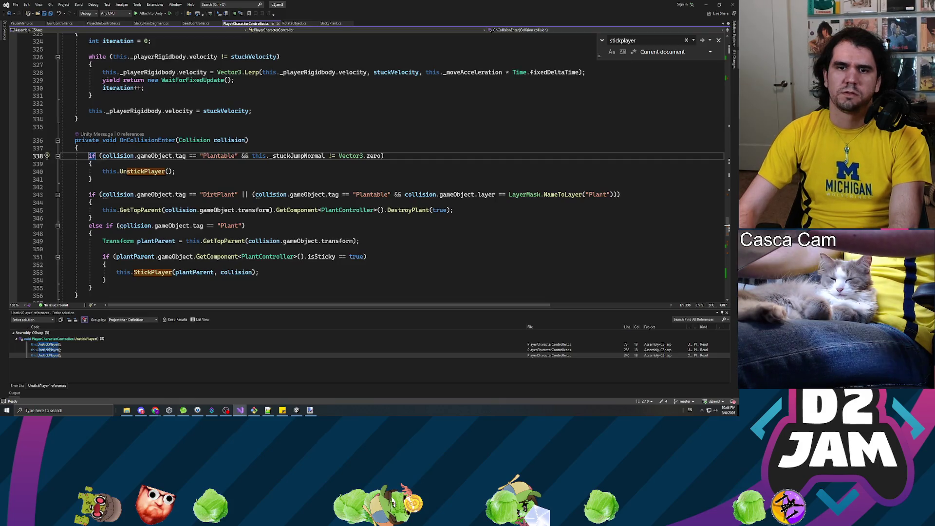
Close the /* */ comment around the Plantable unstick check in OnCollisionEnter and save the script.
key(Down)
key(Down)
key(Down)
text(*/)
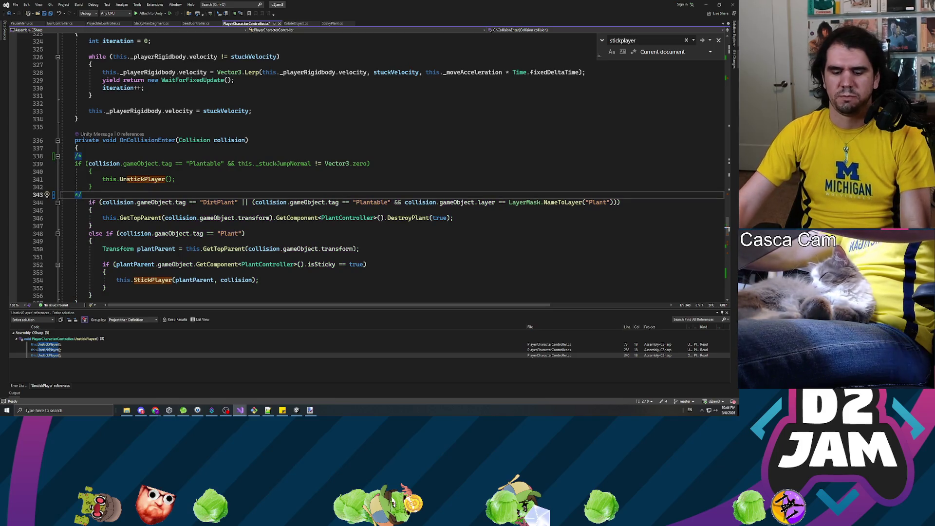
key(ctrl+s)
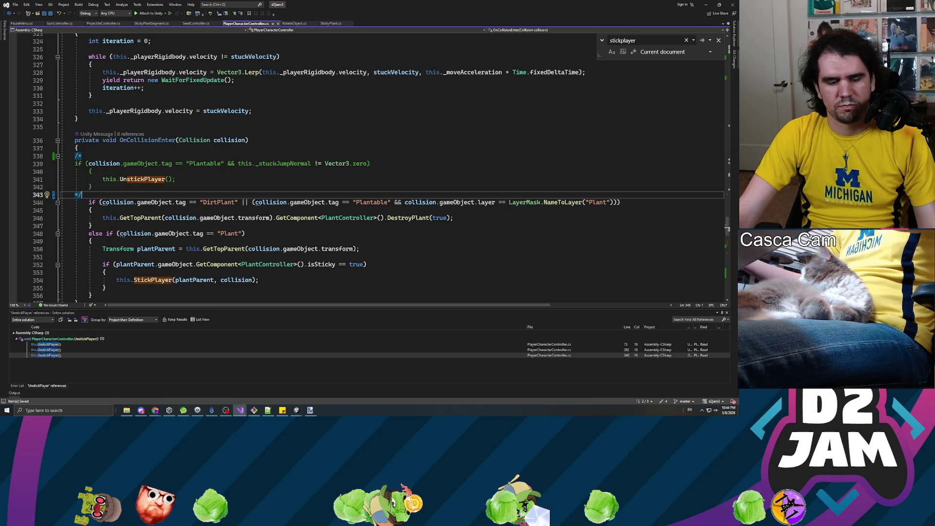
click(704, 5)
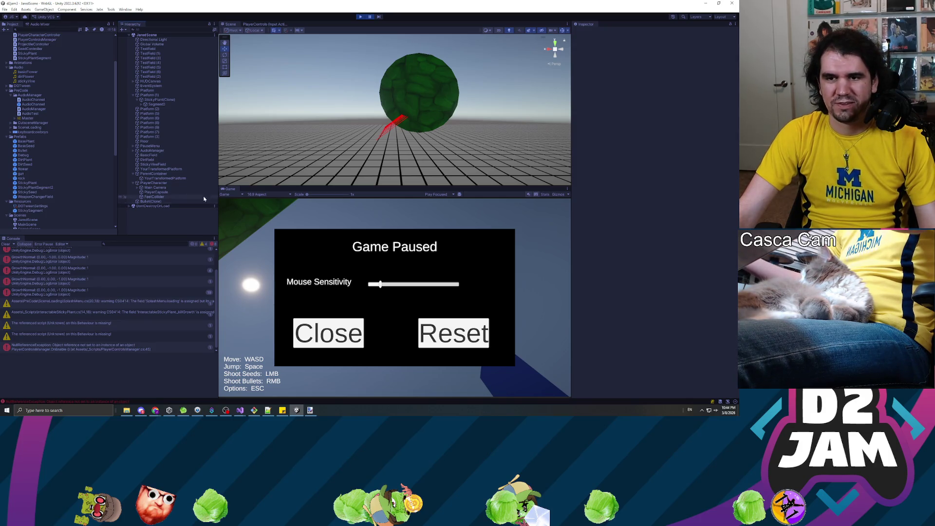
Restart the game, walk up to the brown block, shoot a seed to grow a vine, and pause.
click(360, 17)
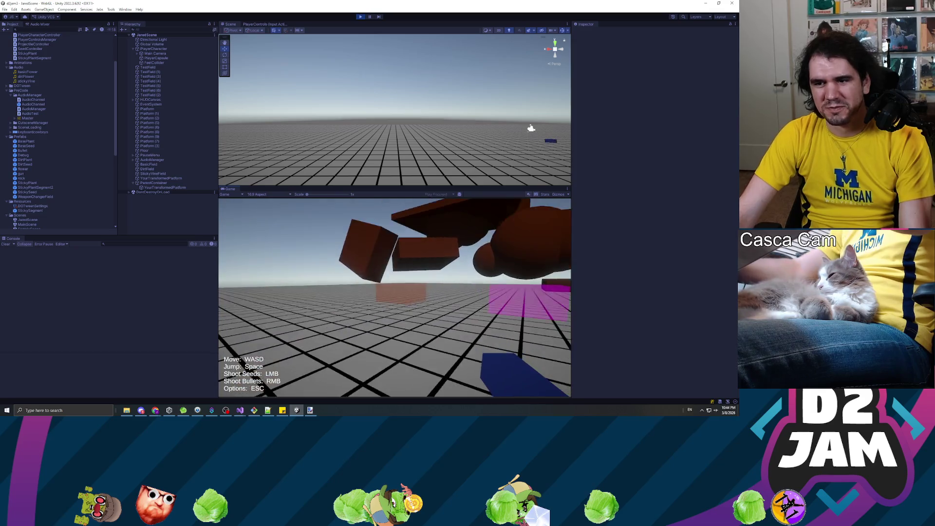
key(w)
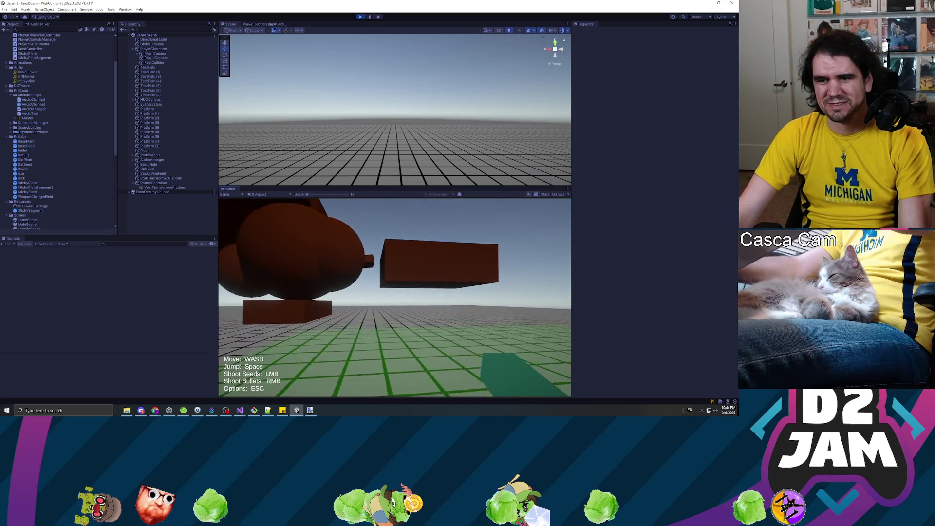
key(w)
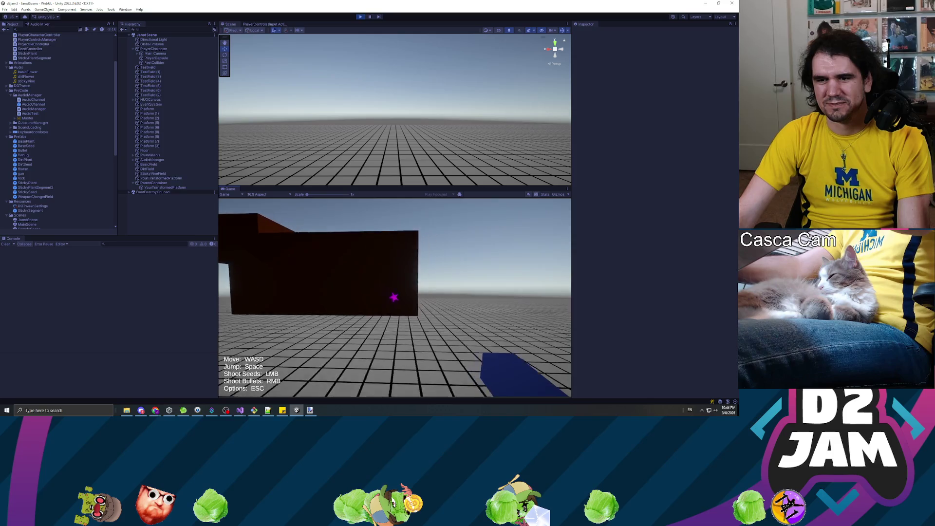
click(395, 296)
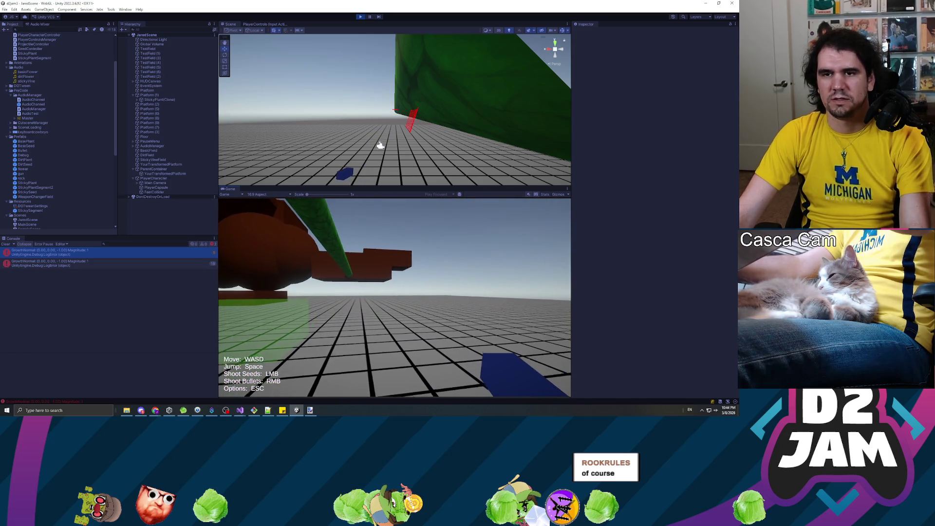
key(Escape)
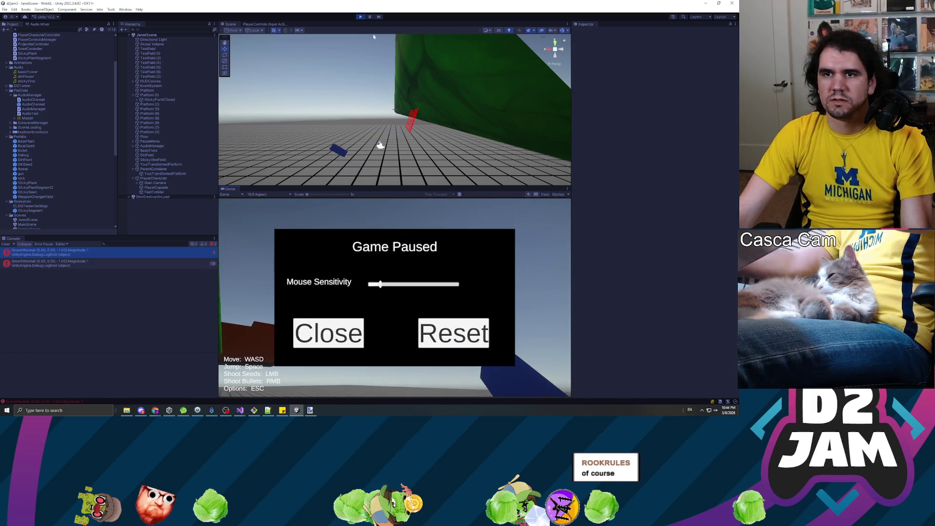
Orbit around the green vine to check the player sticks, then stop the playtest.
mouse_move(390, 126)
mouse_down()
mouse_move(535, 151)
mouse_move(522, 164)
mouse_move(199, 148)
mouse_move(416, 133)
mouse_move(395, 109)
mouse_up()
click(360, 16)
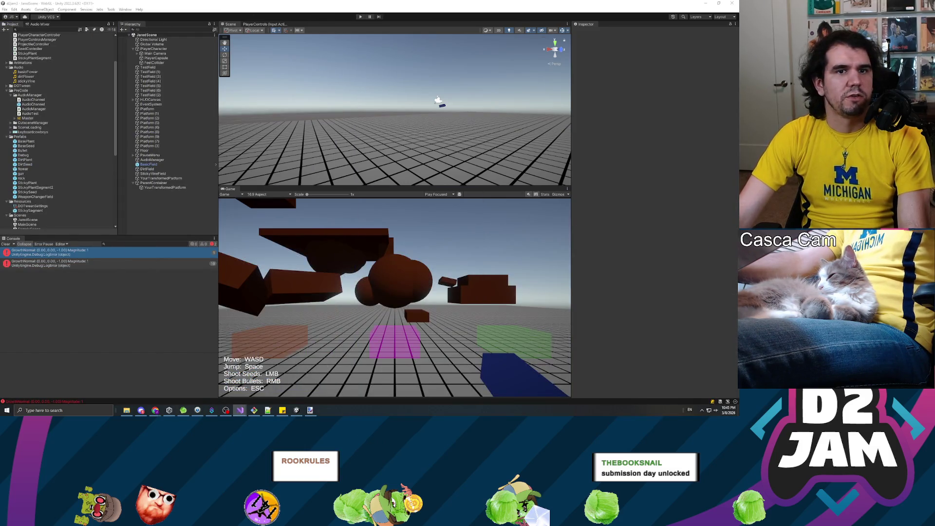
key(alt+Tab)
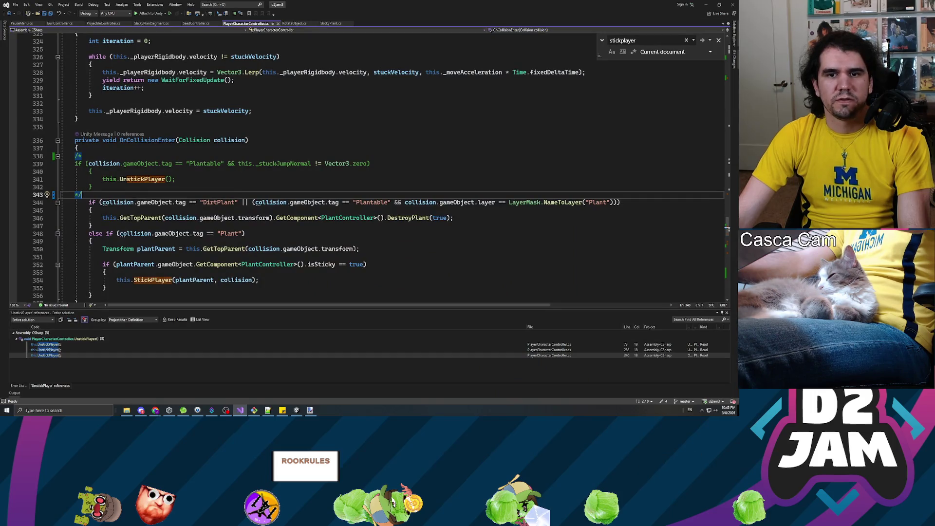
Scroll to the line 391 breakpoint in UnstickPlayer and attach Visual Studio's debugger to the Unity editor.
scroll(38, 221, down, 15)
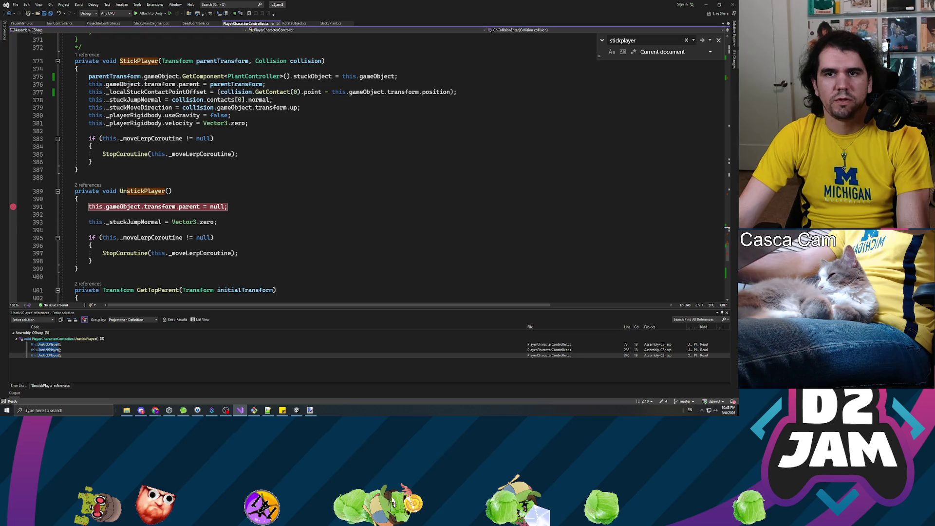
click(165, 13)
click(139, 20)
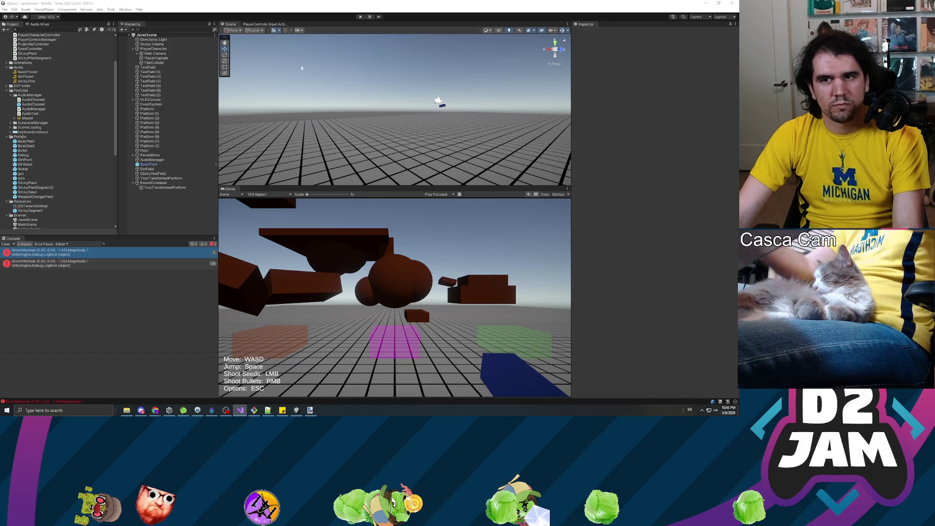
Playtest: fire, walk to the platform, shoot a seed and move onto the plant to hit the line 391 breakpoint.
click(360, 17)
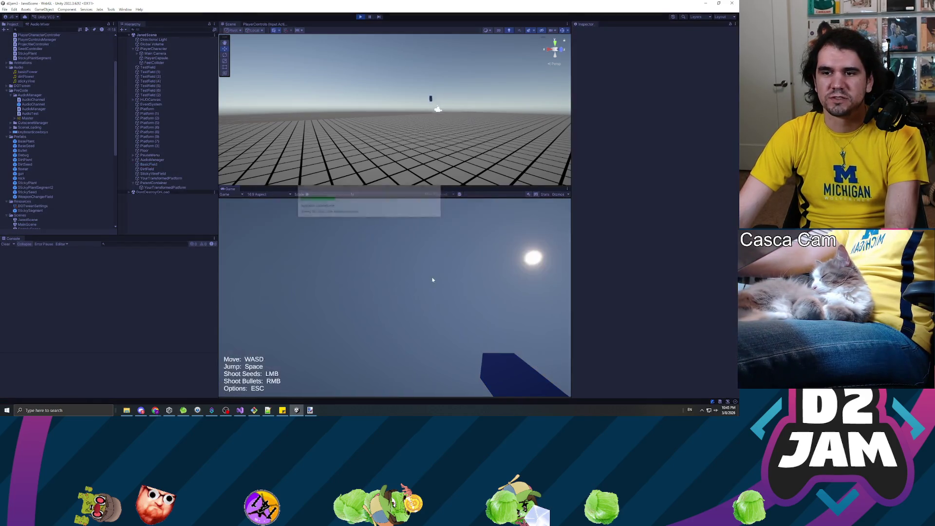
right_click(431, 276)
key(w)
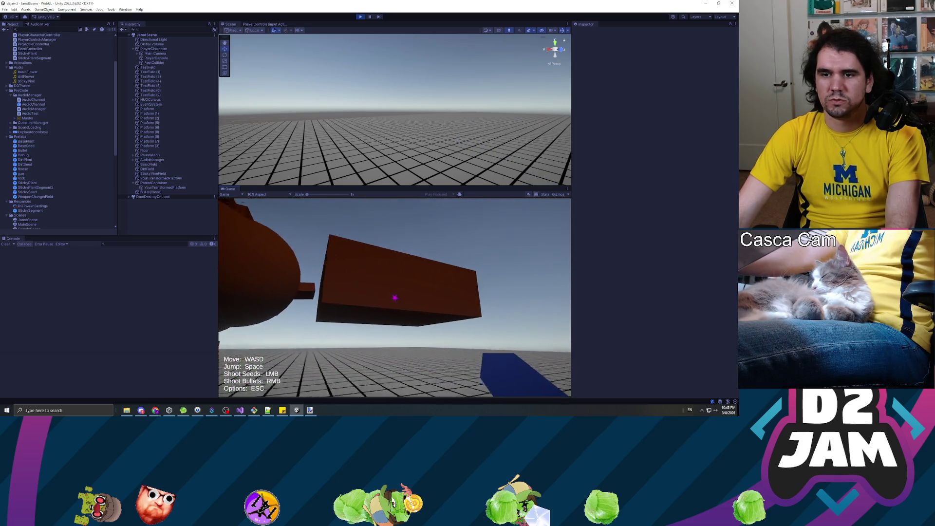
click(394, 296)
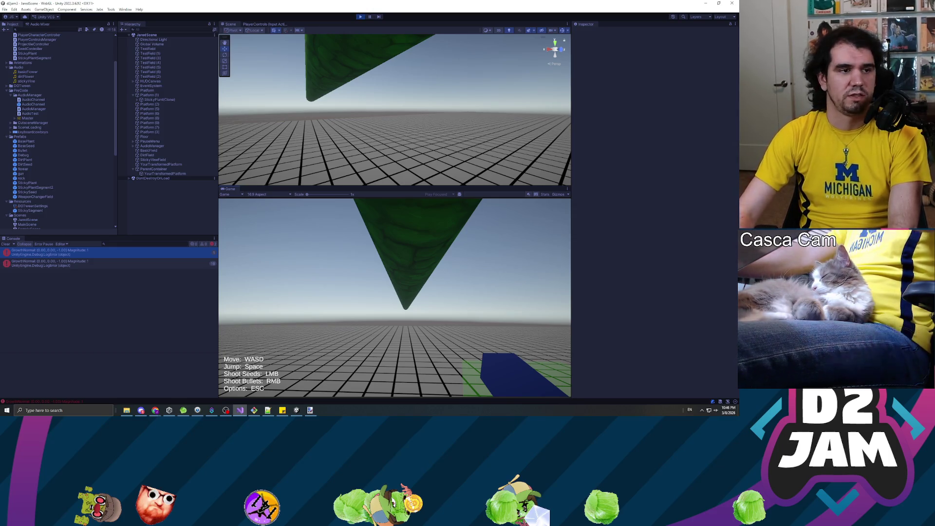
key(alt+Tab)
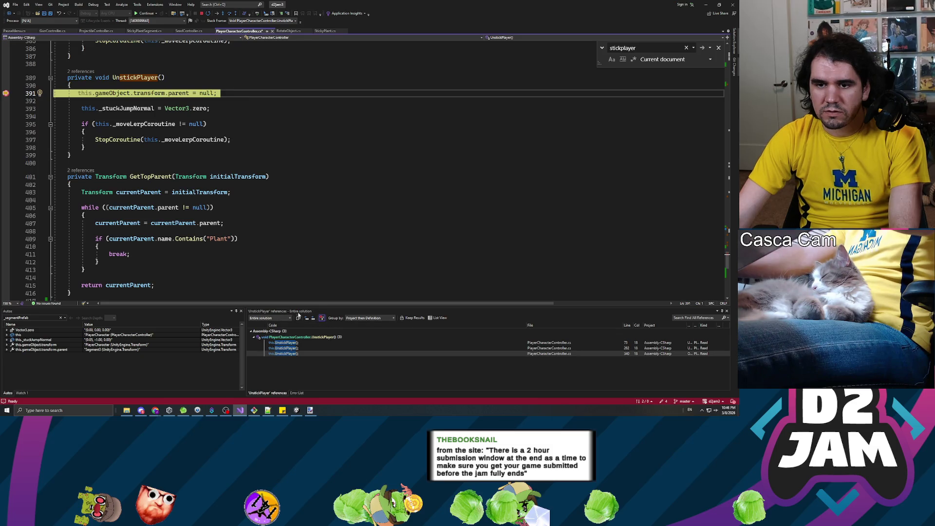
key(alt+Tab)
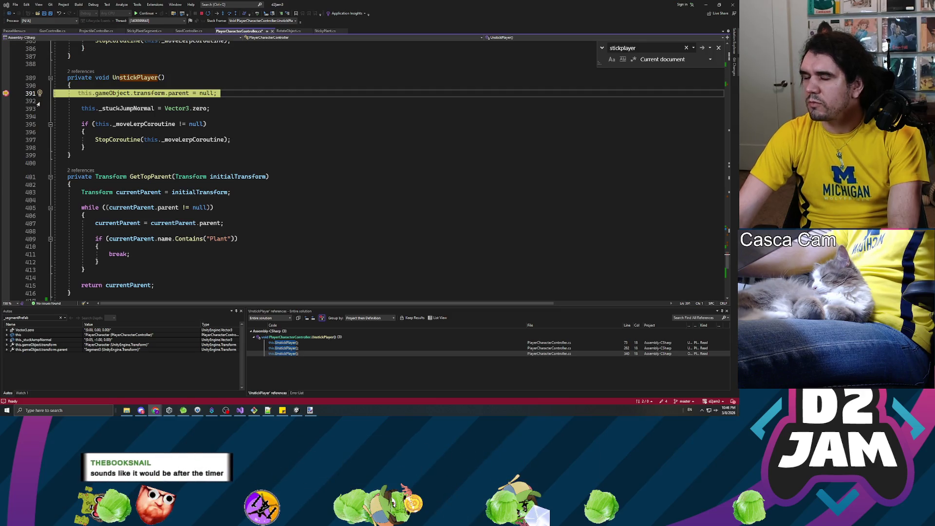
click(92, 5)
mouse_move(121, 11)
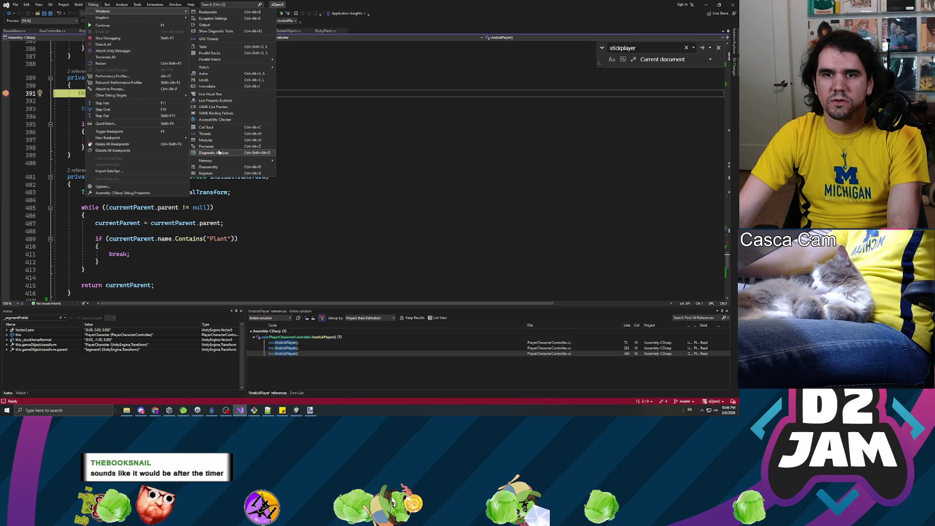
click(222, 127)
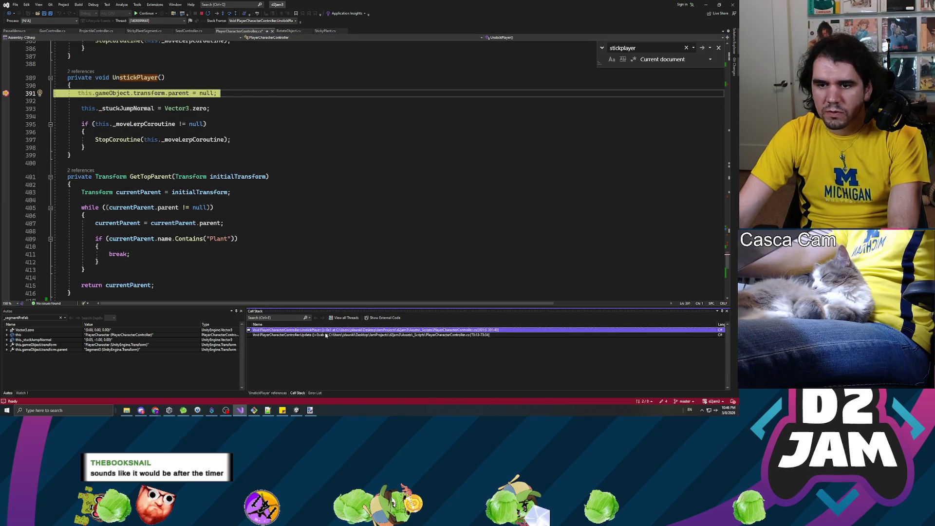
click(437, 331)
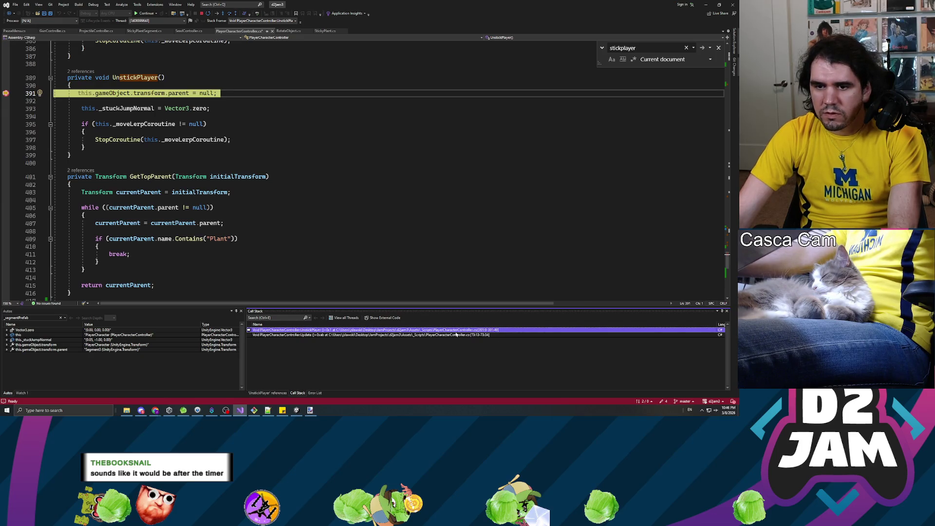
click(427, 335)
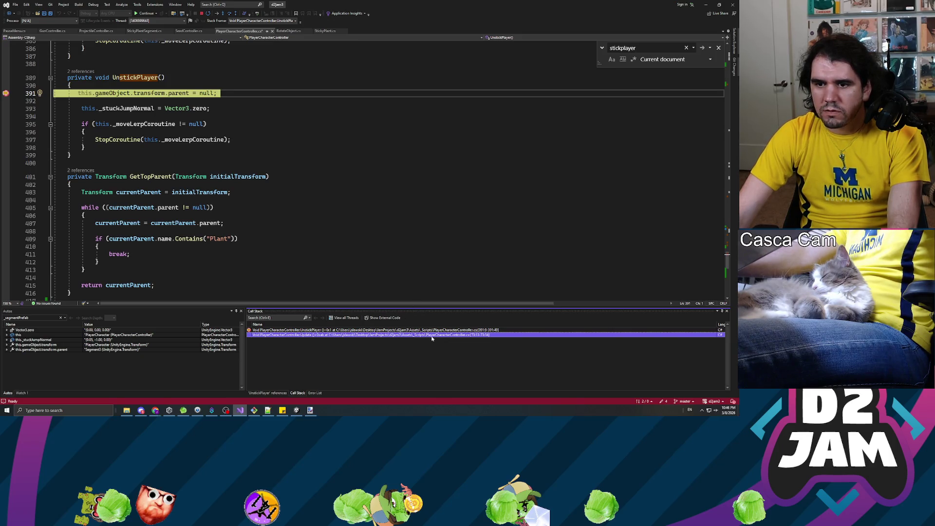
double_click(430, 335)
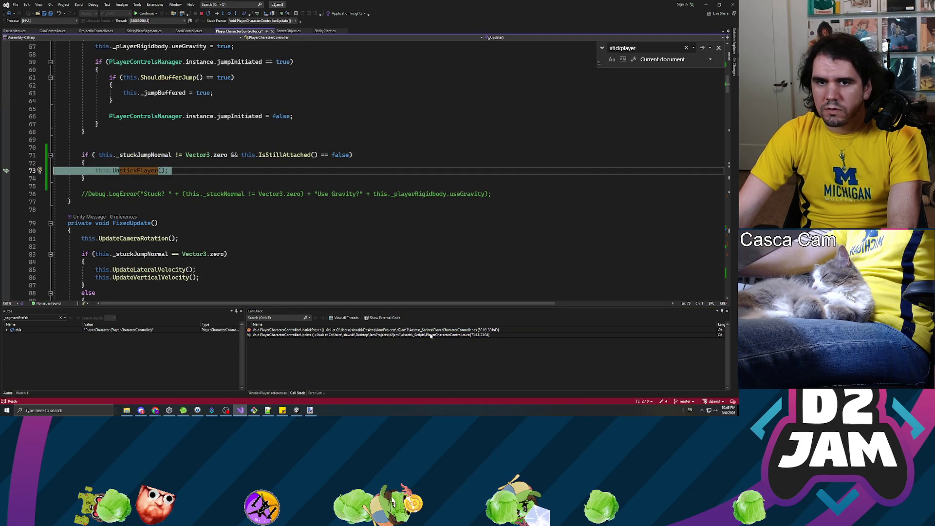
scroll(377, 170, up, 3)
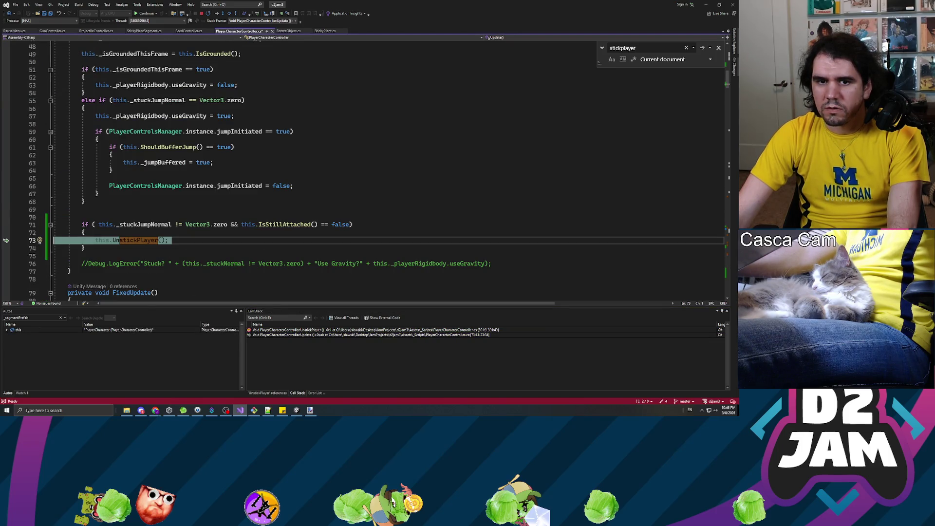
double_click(357, 330)
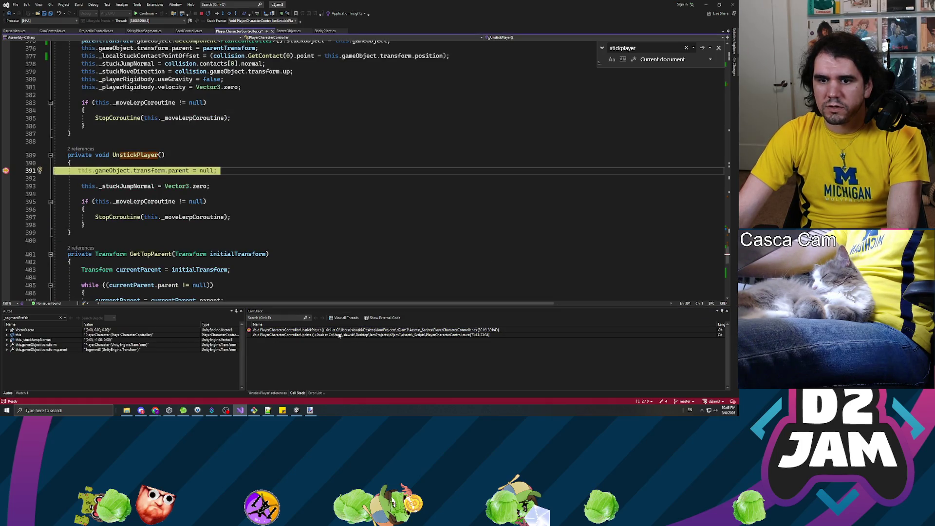
double_click(392, 335)
click(148, 154)
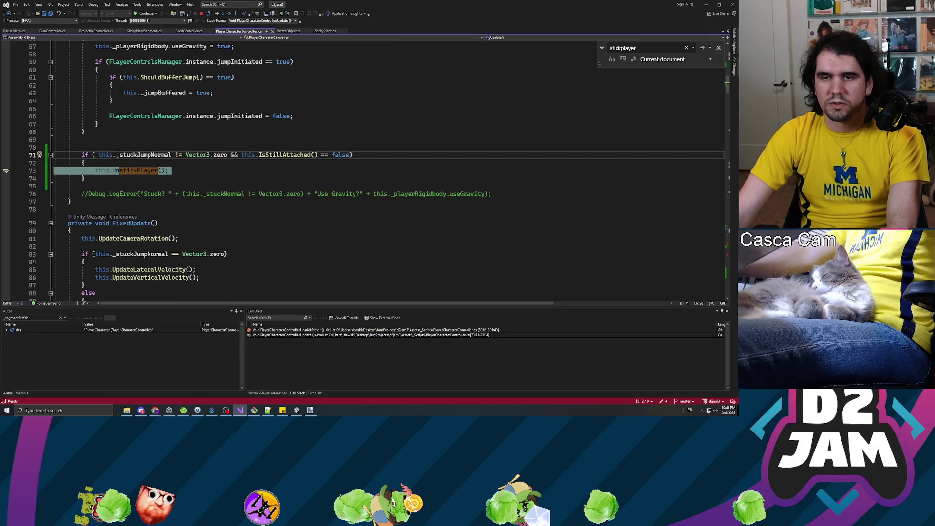
click(81, 147)
double_click(140, 155)
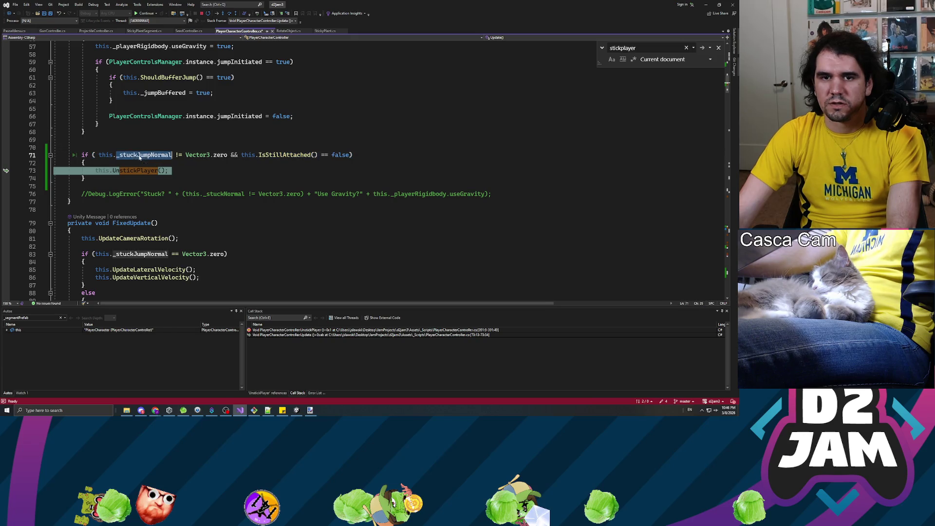
click(7, 330)
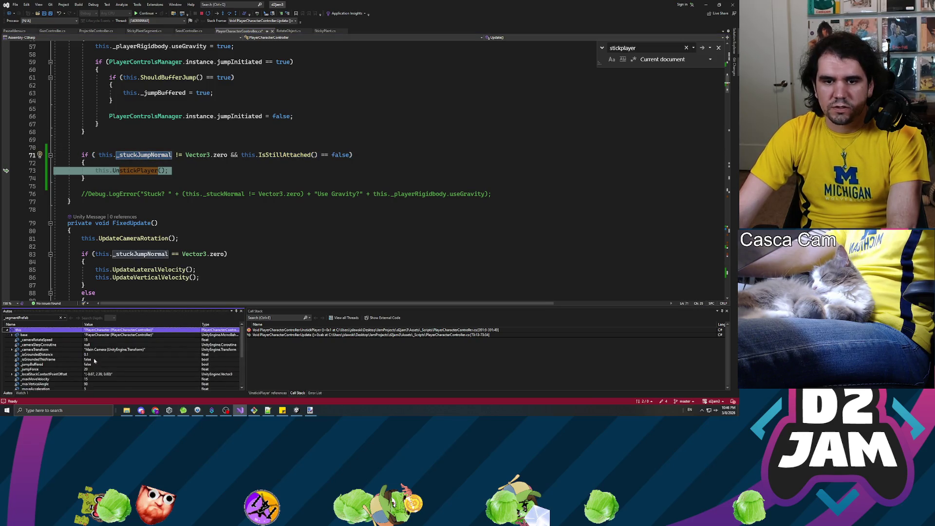
scroll(122, 362, down, 1)
scroll(147, 351, down, 1)
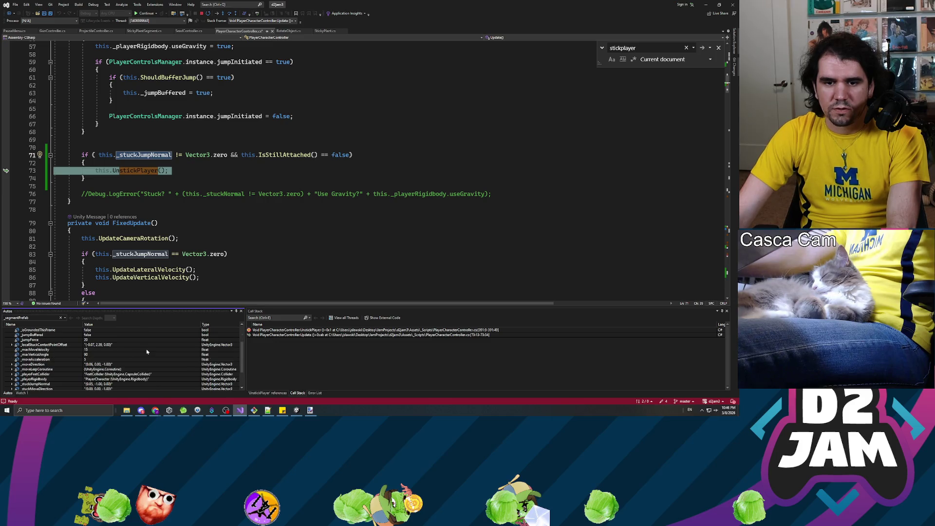
scroll(122, 351, up, 2)
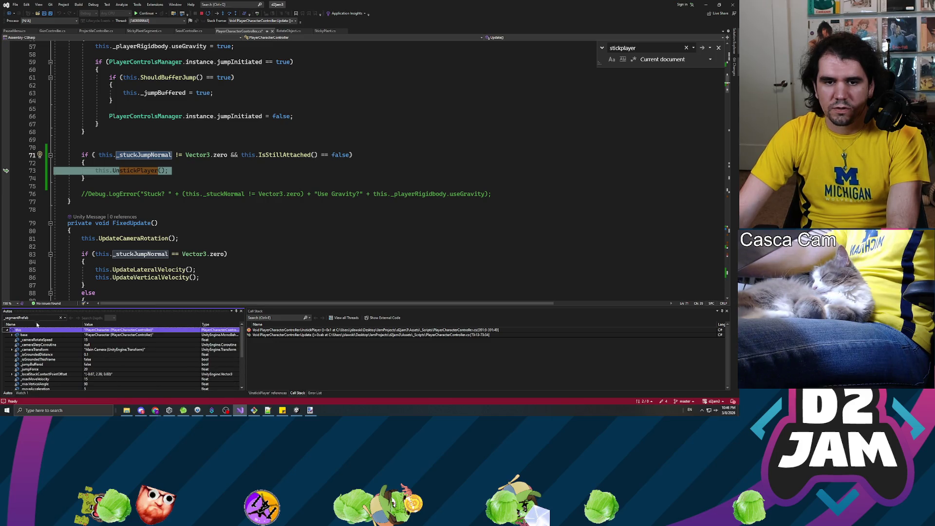
click(55, 317)
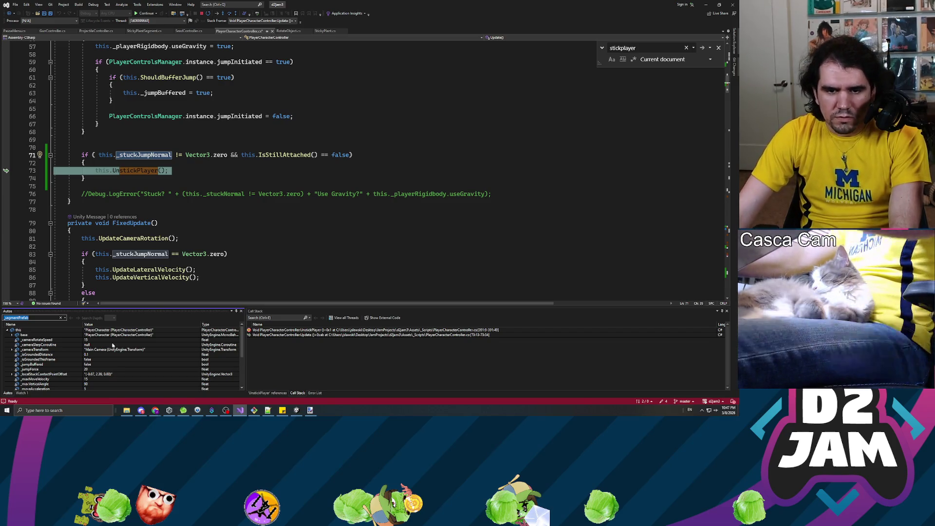
scroll(88, 355, down, 2)
scroll(87, 356, down, 2)
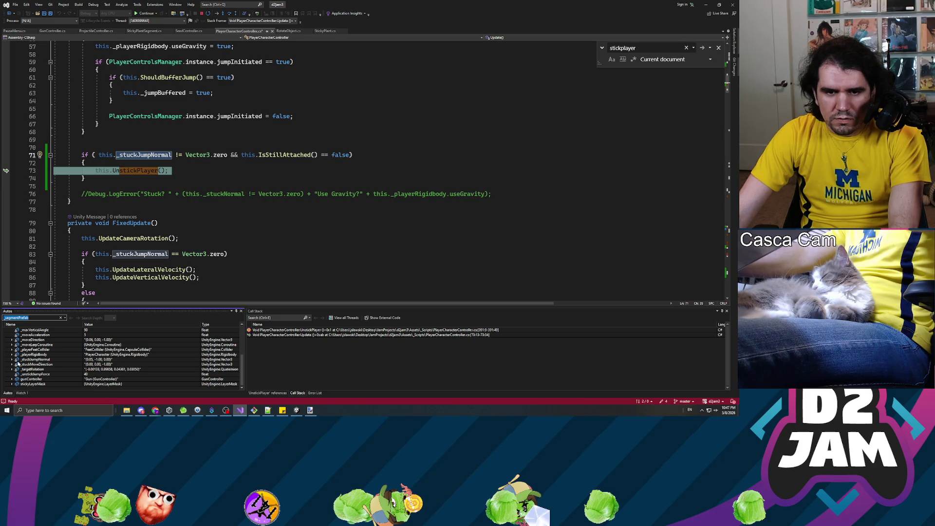
click(35, 359)
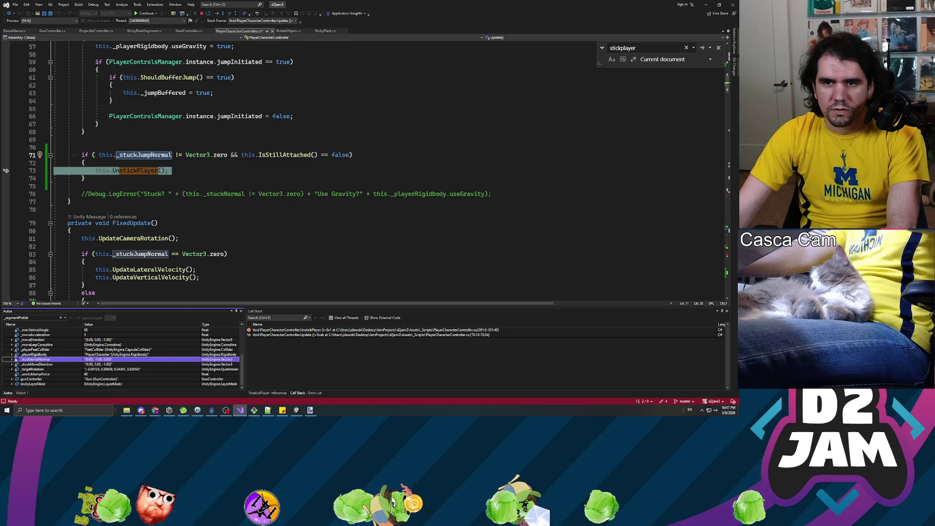
click(284, 155)
double_click(284, 155)
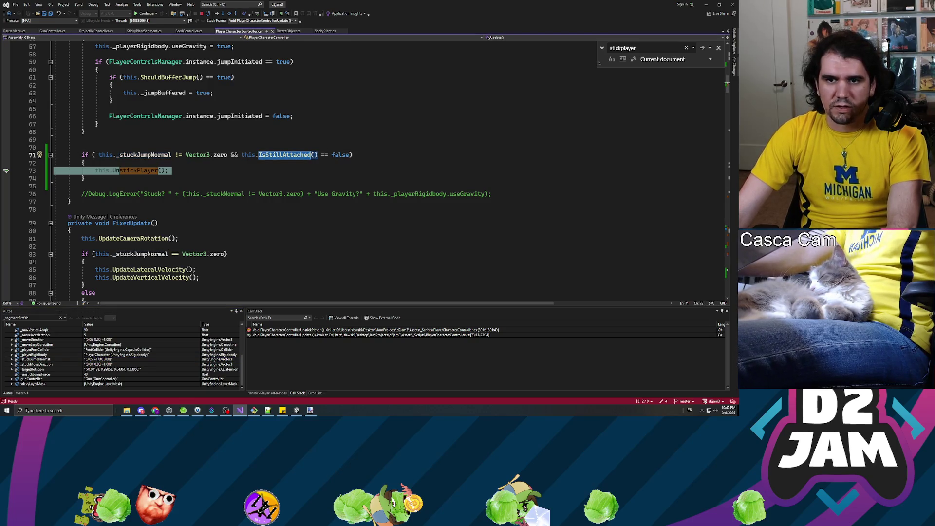
scroll(320, 168, down, 20)
scroll(319, 168, down, 20)
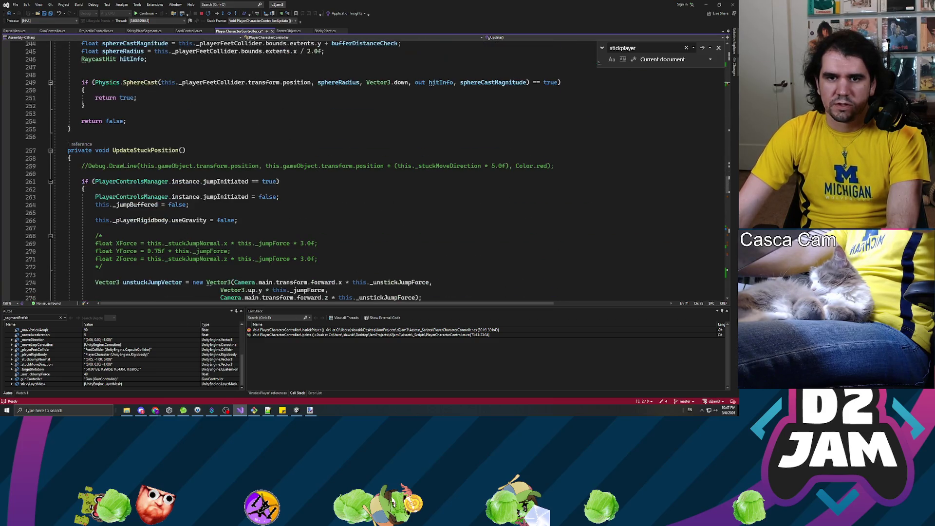
key(alt+Tab)
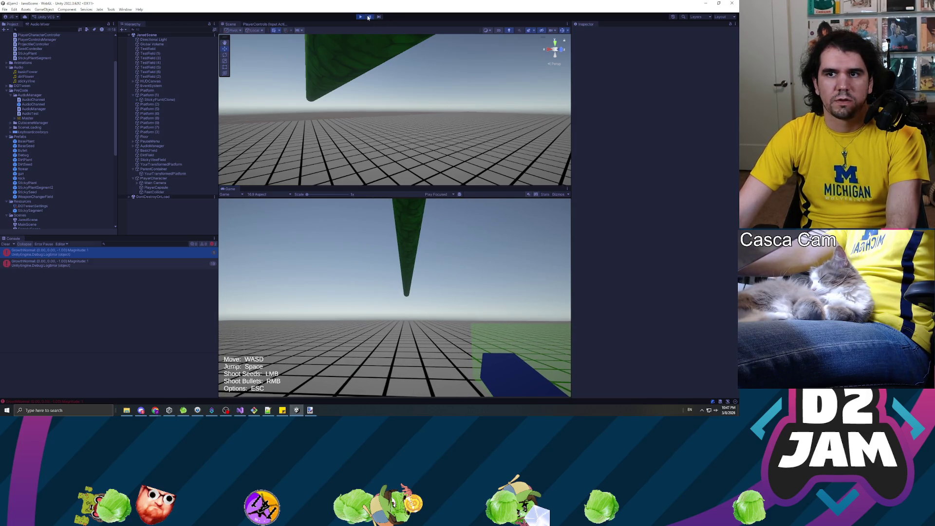
Fly the Scene camera around the plant stem to inspect the red debug rays, then stop the playtest.
mouse_move(377, 66)
mouse_down()
mouse_move(456, 91)
mouse_move(245, 101)
mouse_move(490, 108)
mouse_move(218, 107)
mouse_up()
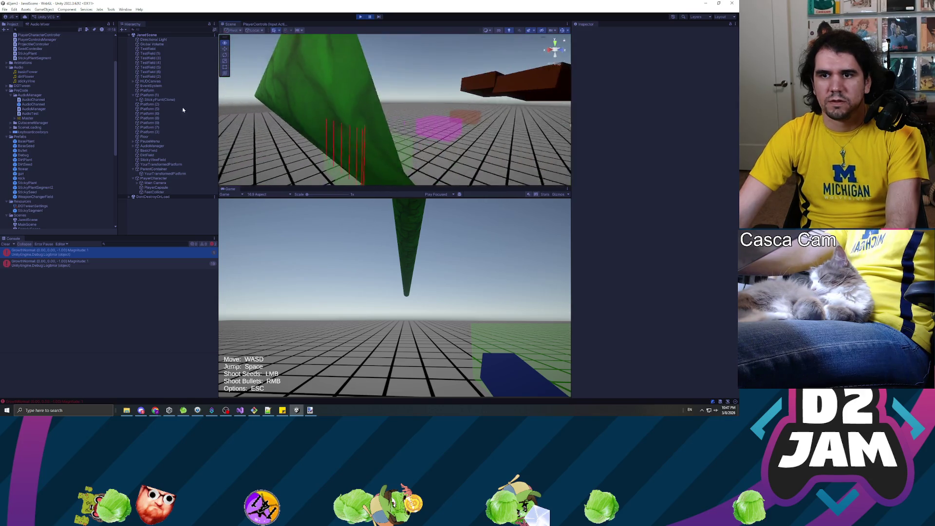
key(Up)
key(Up)
key(Up)
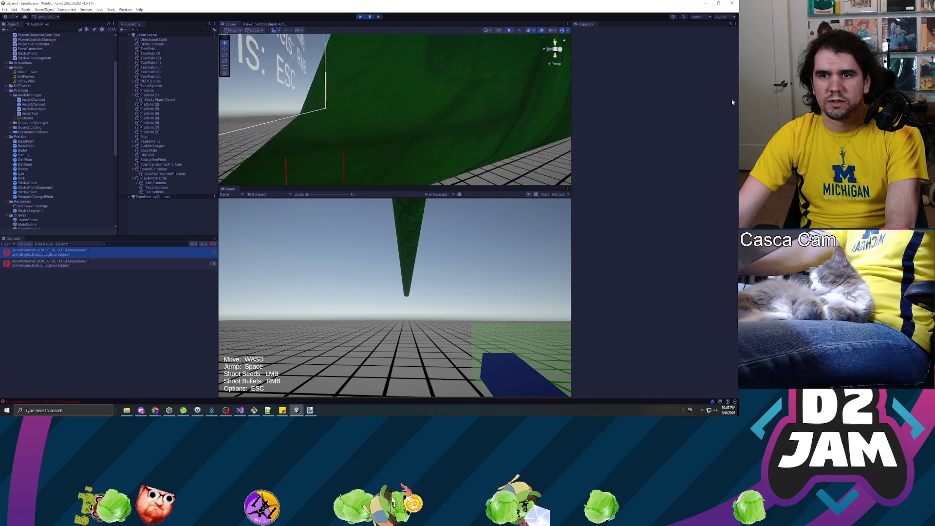
key(Down)
key(Down)
key(Down)
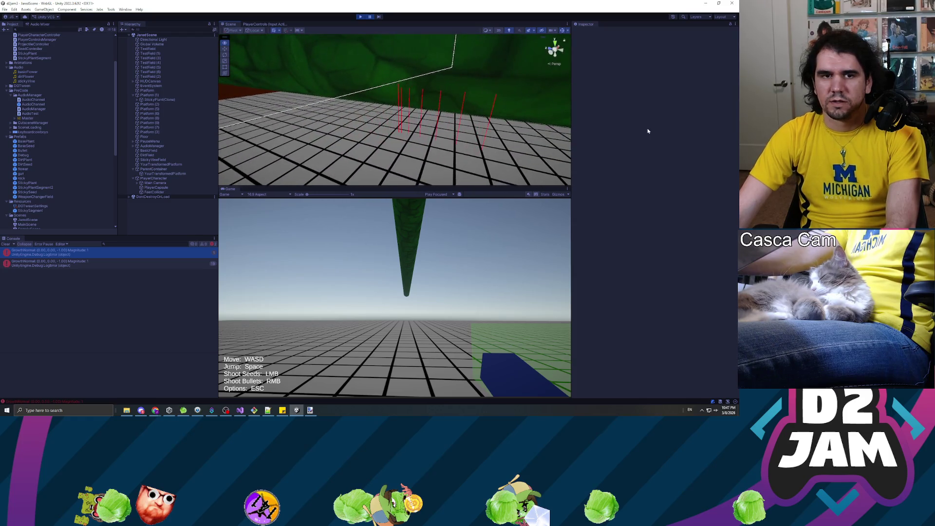
key(Down)
drag(440, 118, 498, 110)
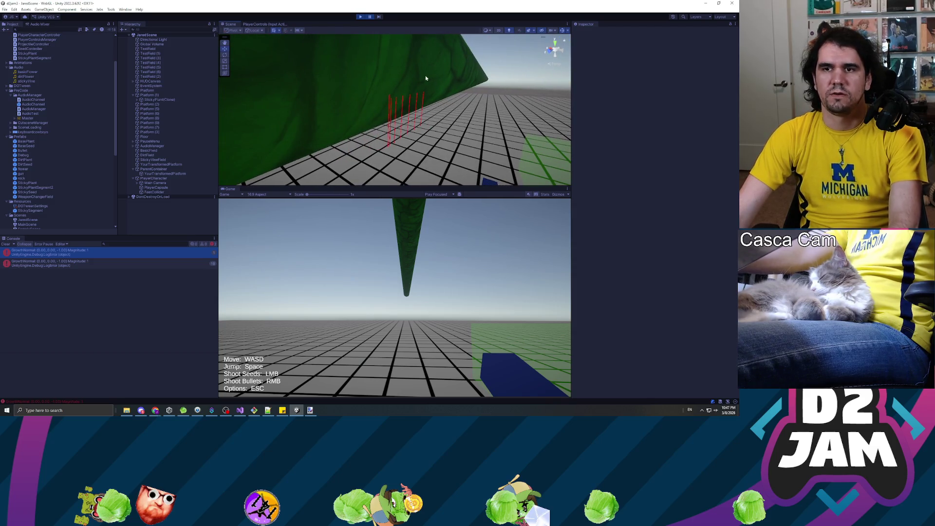
key(ctrl+p)
key(alt+Tab)
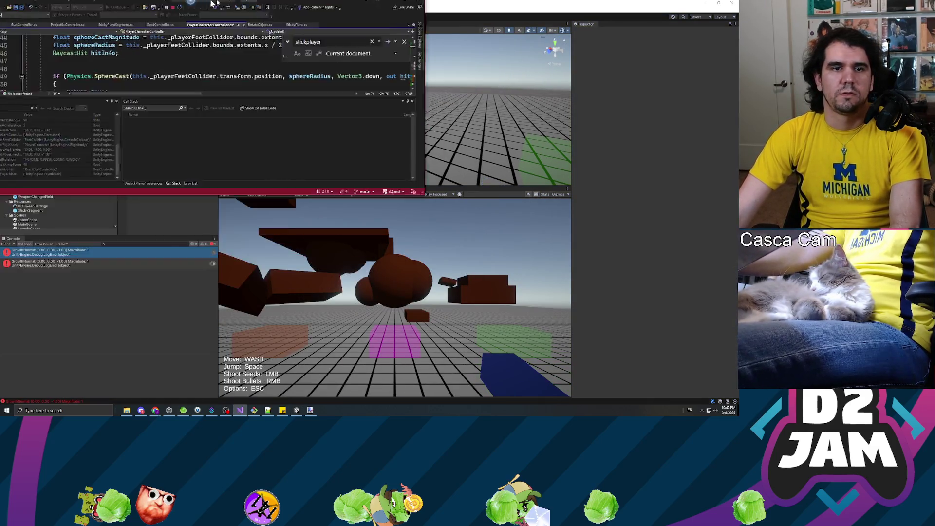
Add a breakpoint on line 431, where IsStillAttached returns false.
scroll(341, 171, down, 15)
scroll(341, 171, down, 20)
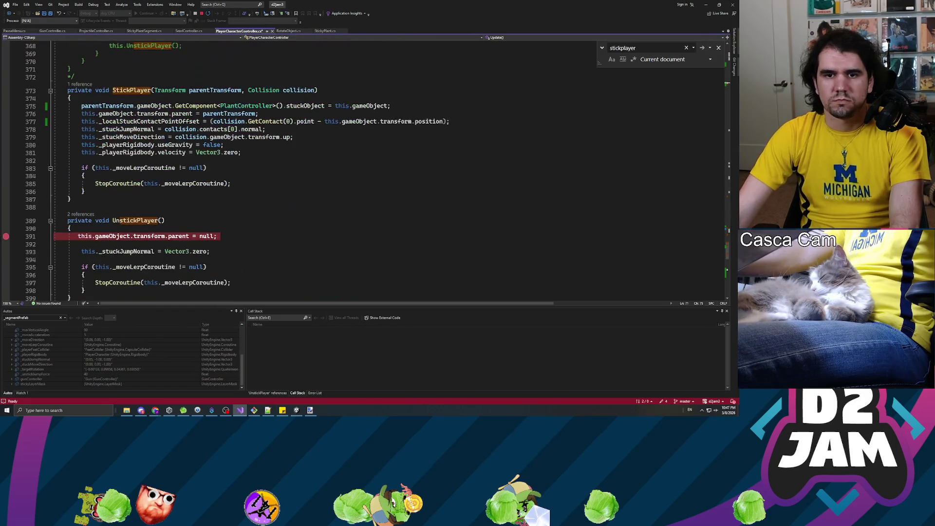
scroll(24, 249, up, 5)
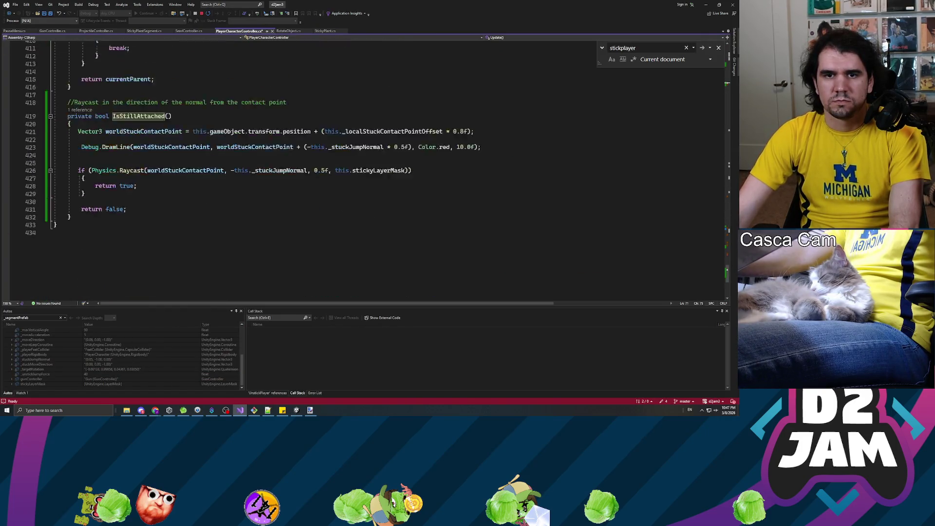
click(5, 256)
Stop debugging, re-attach the debugger to Unity and bring the Unity editor forward.
click(200, 13)
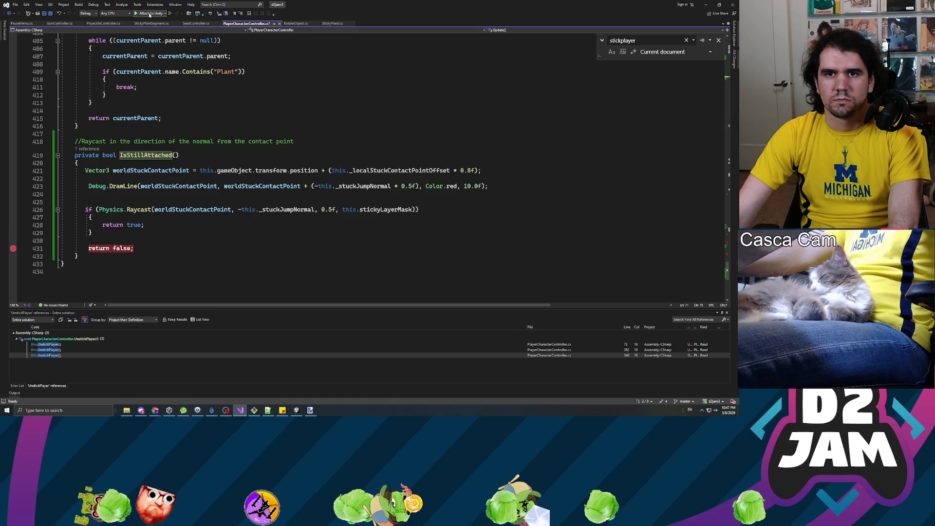
click(150, 14)
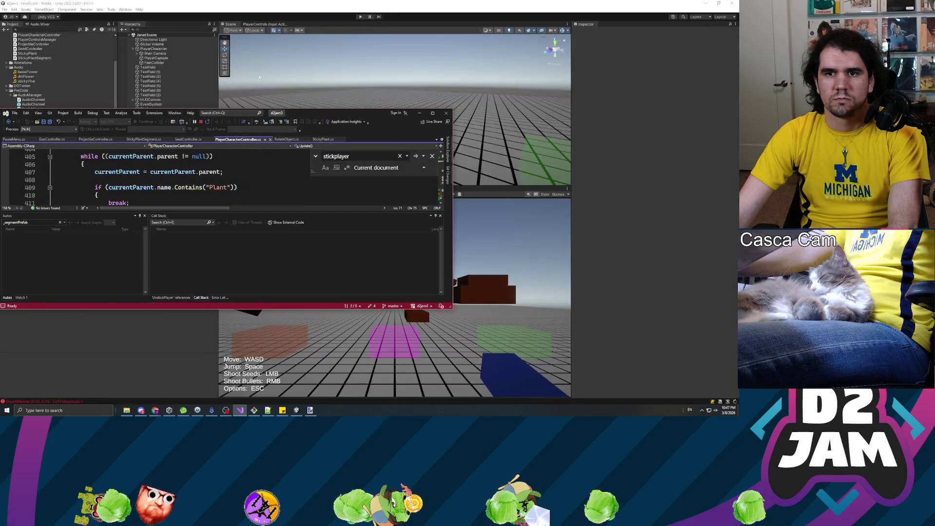
click(391, 32)
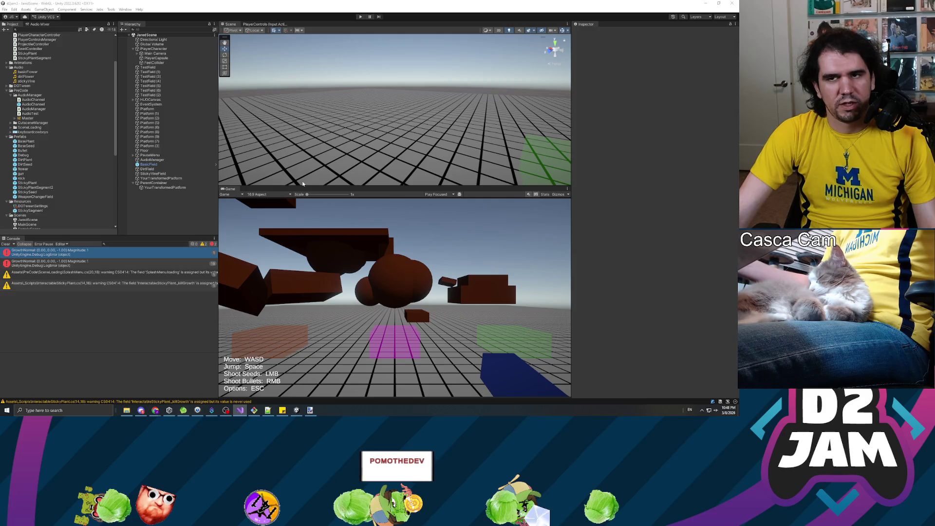
Playtest shooting a seed at the vine, then stop and restart play mode.
click(360, 17)
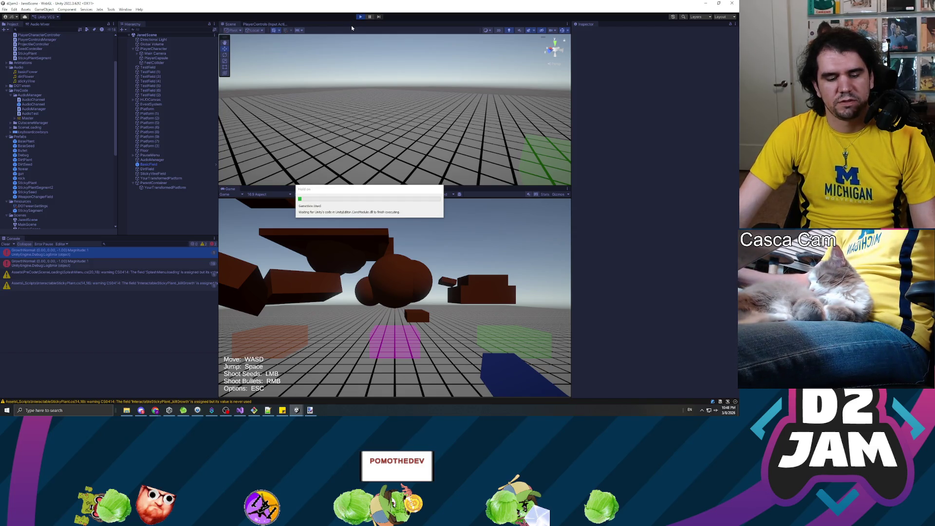
click(395, 297)
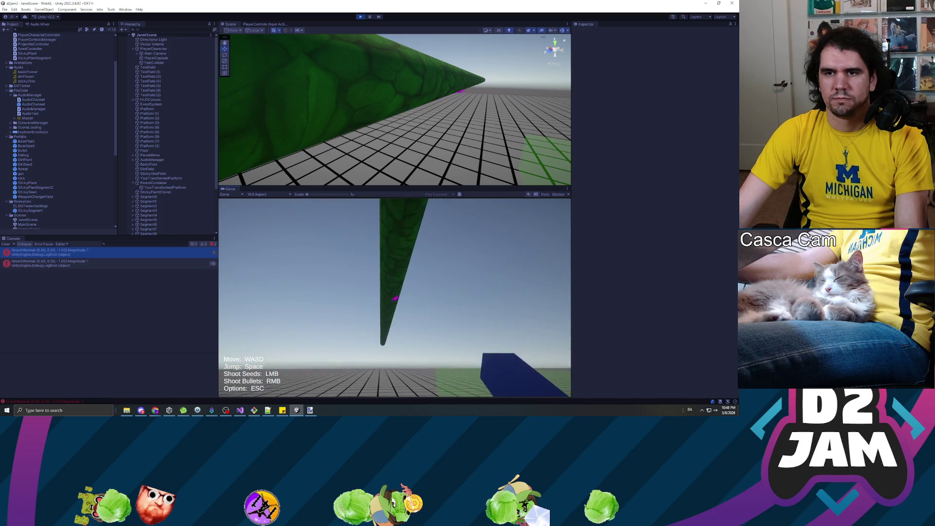
click(395, 297)
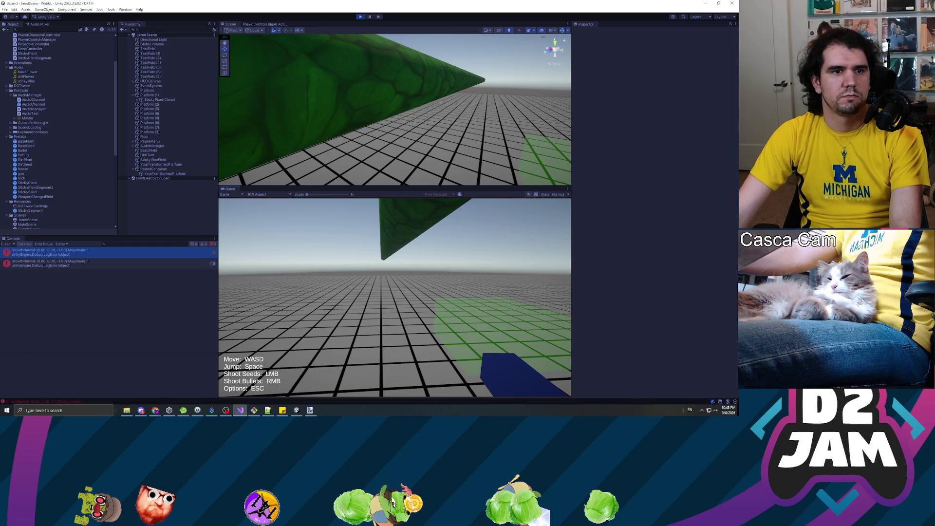
click(360, 16)
click(360, 17)
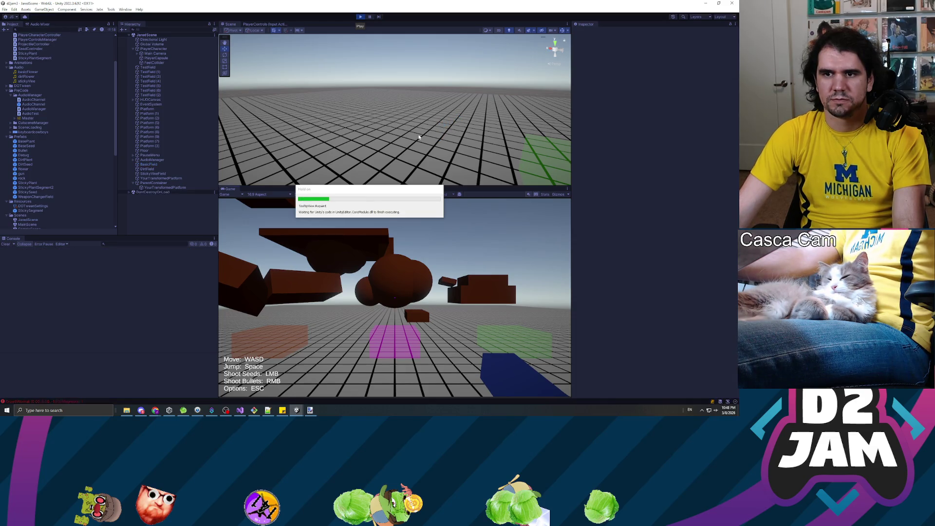
click(394, 328)
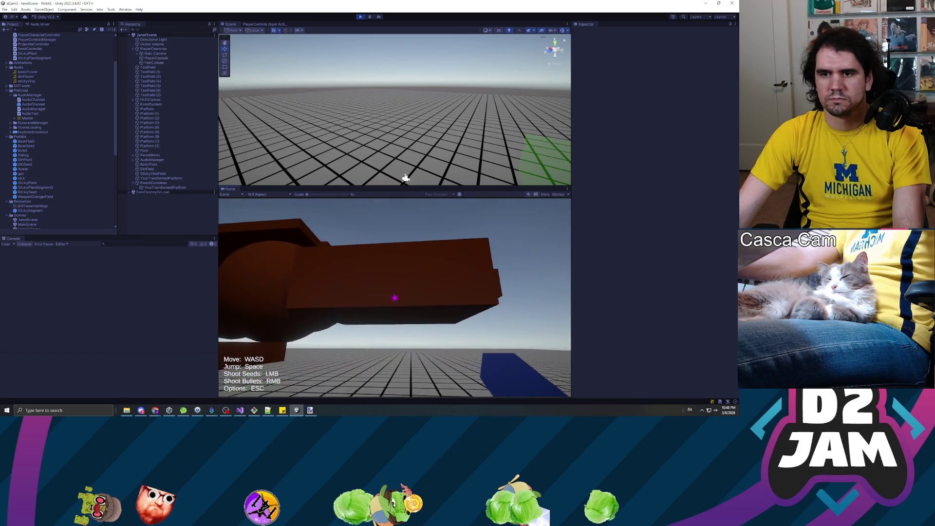
click(394, 298)
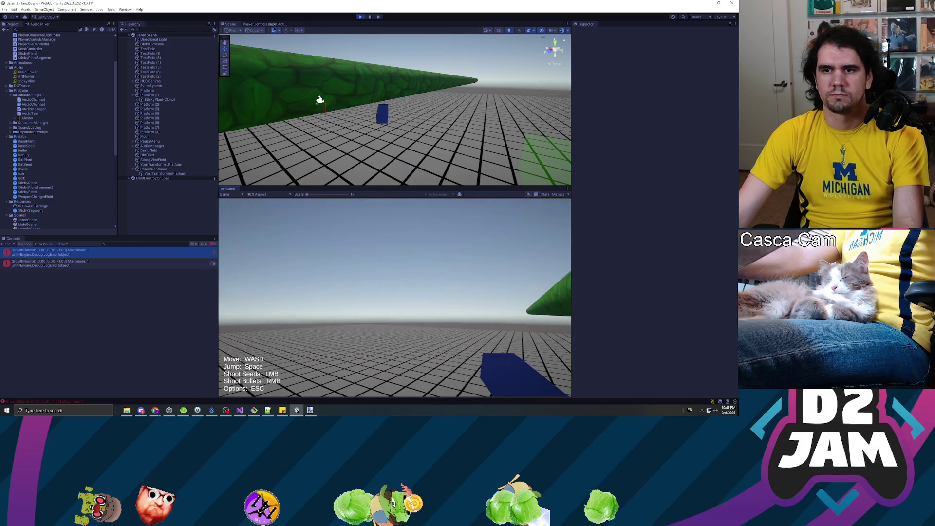
key(Escape)
mouse_move(316, 102)
mouse_down()
mouse_move(323, 109)
mouse_move(405, 88)
mouse_move(563, 84)
mouse_up()
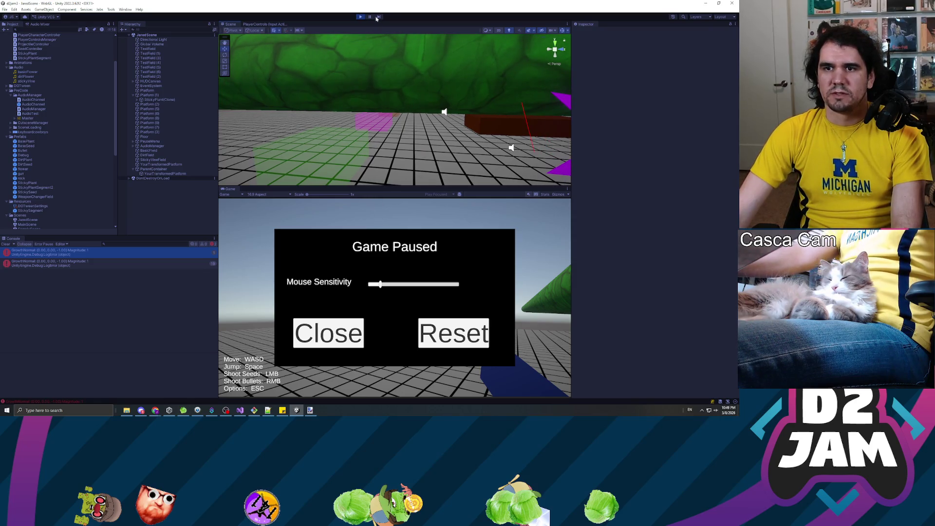
click(349, 336)
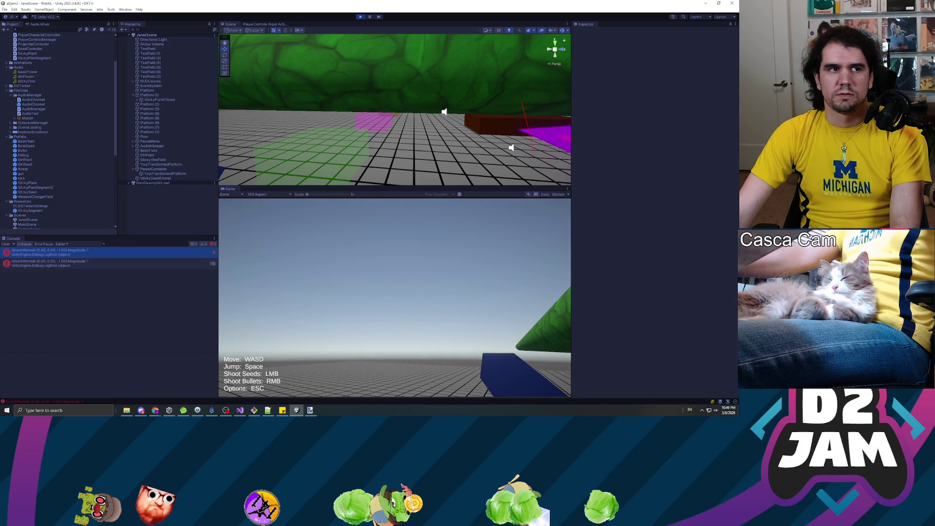
key(Escape)
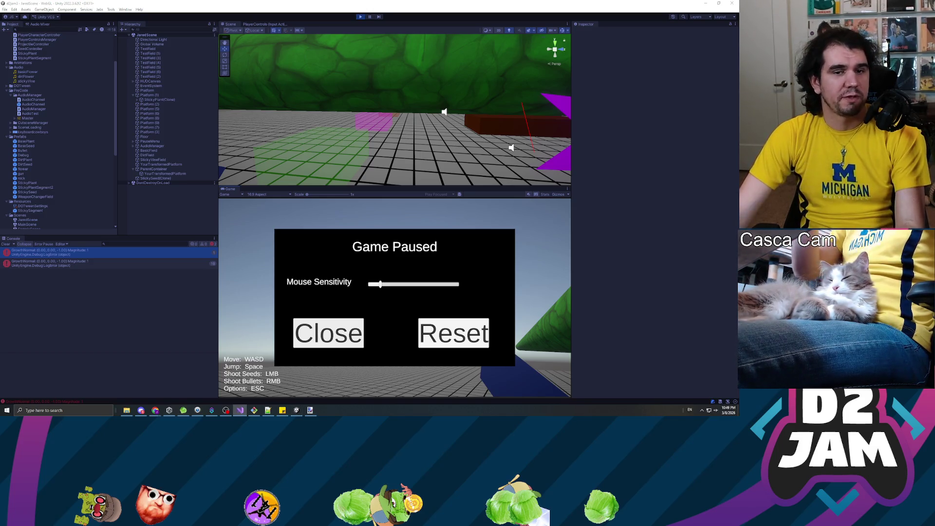
click(328, 333)
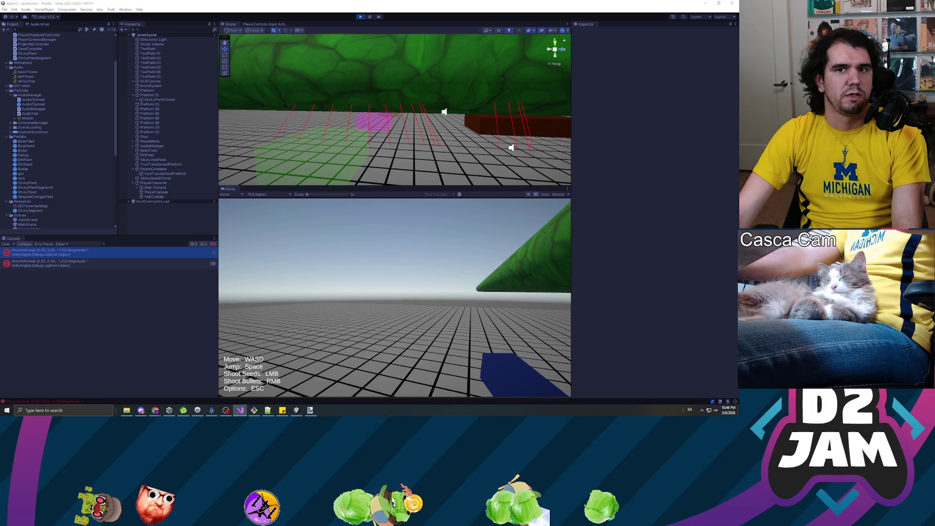
Pause the game, orbit the Scene view around the leaf and stalk to inspect the raycast lines, then exit play mode.
click(370, 16)
mouse_move(372, 109)
mouse_down()
mouse_move(397, 111)
mouse_move(407, 141)
mouse_move(457, 108)
mouse_up()
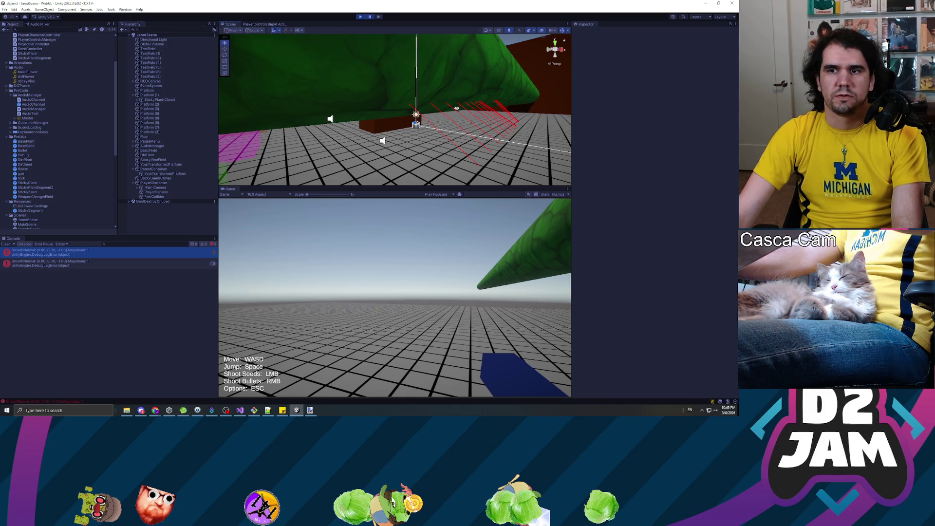
drag(473, 109, 513, 101)
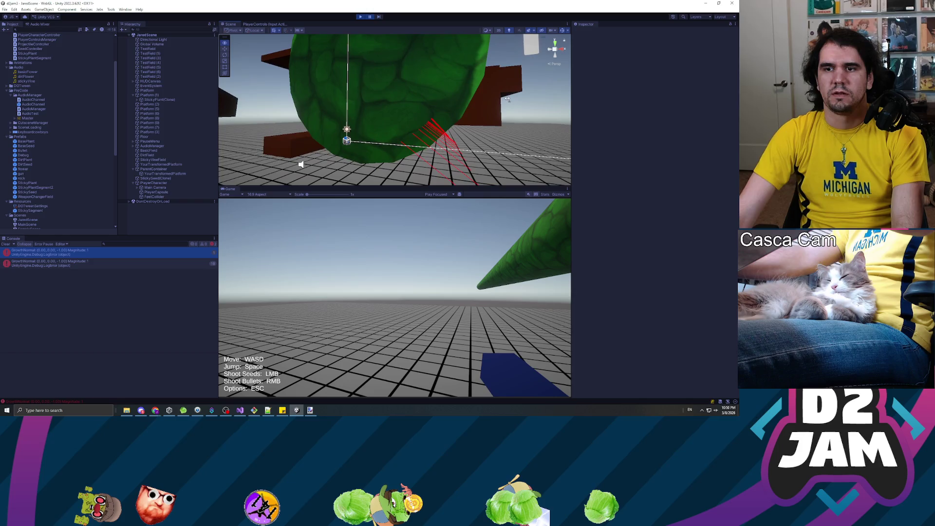
mouse_move(496, 104)
mouse_down()
mouse_move(464, 107)
mouse_move(485, 117)
mouse_up()
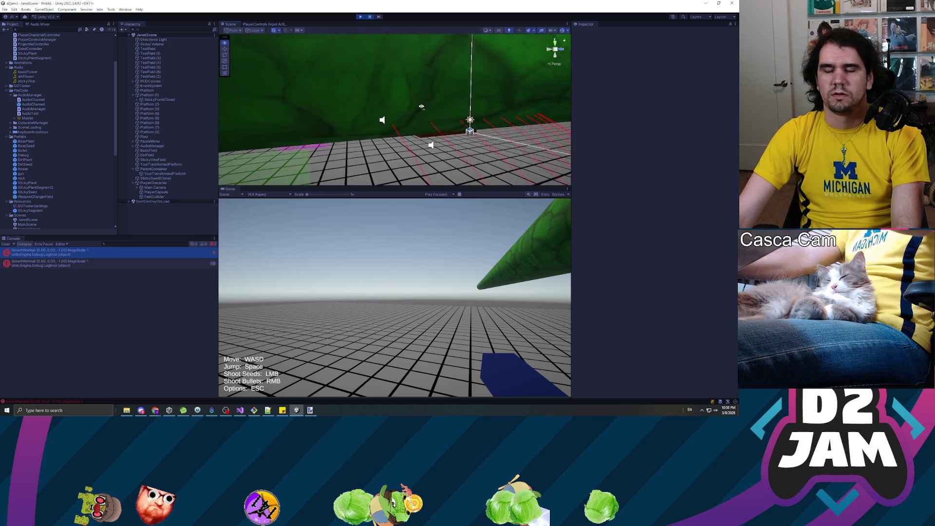
drag(421, 106, 421, 105)
mouse_move(501, 110)
mouse_down()
mouse_move(539, 110)
mouse_move(534, 97)
mouse_up()
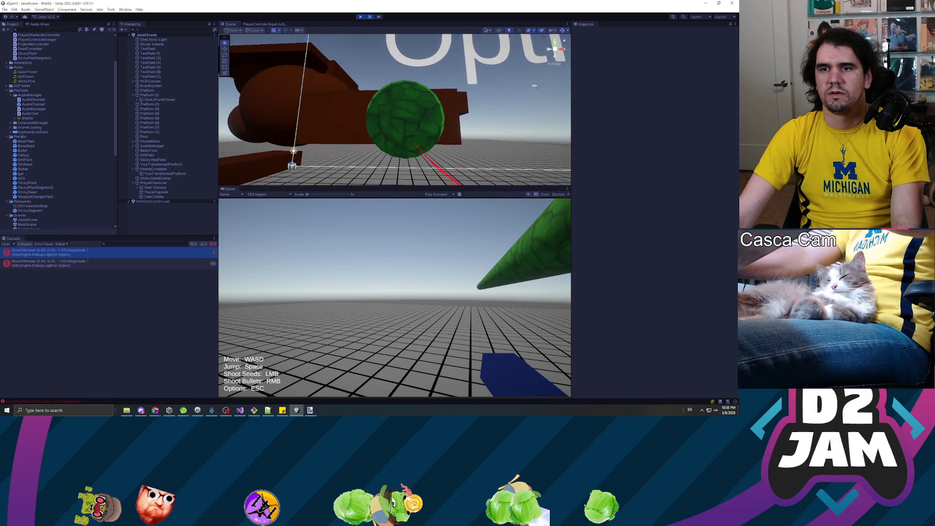
click(360, 17)
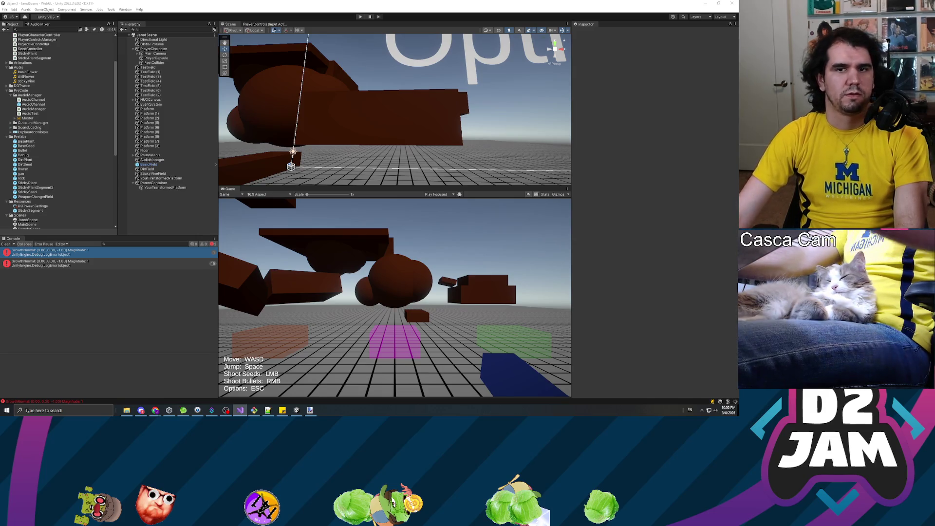
click(330, 15)
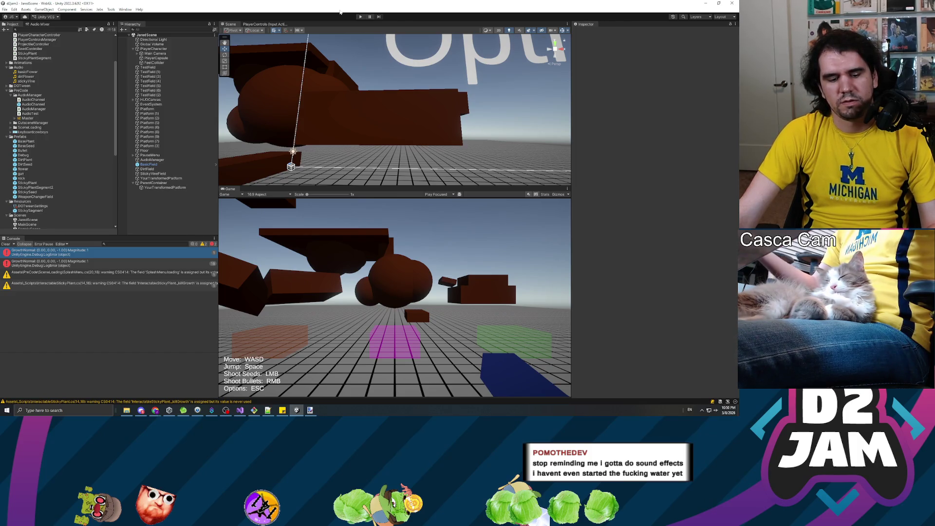
Start play mode, walk to the brown platform, shoot a seed to grow a green vine, then pause.
click(361, 17)
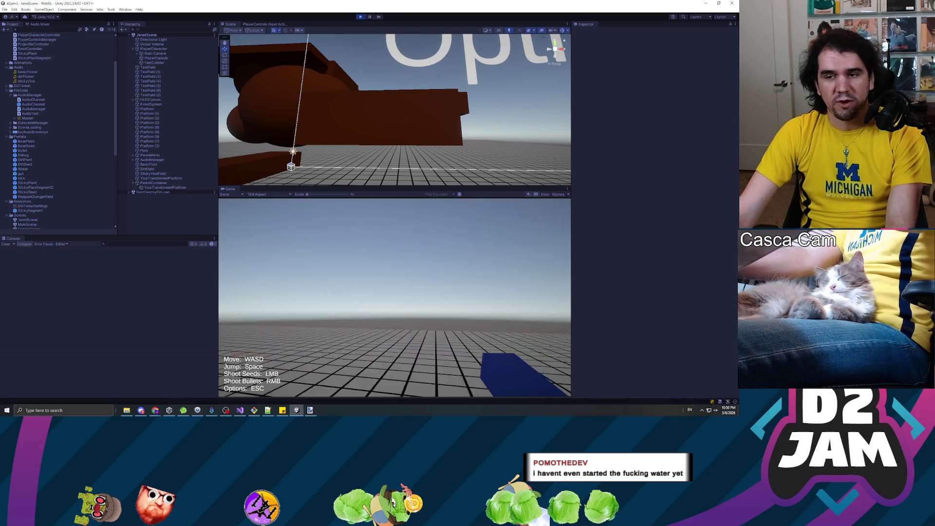
key(w)
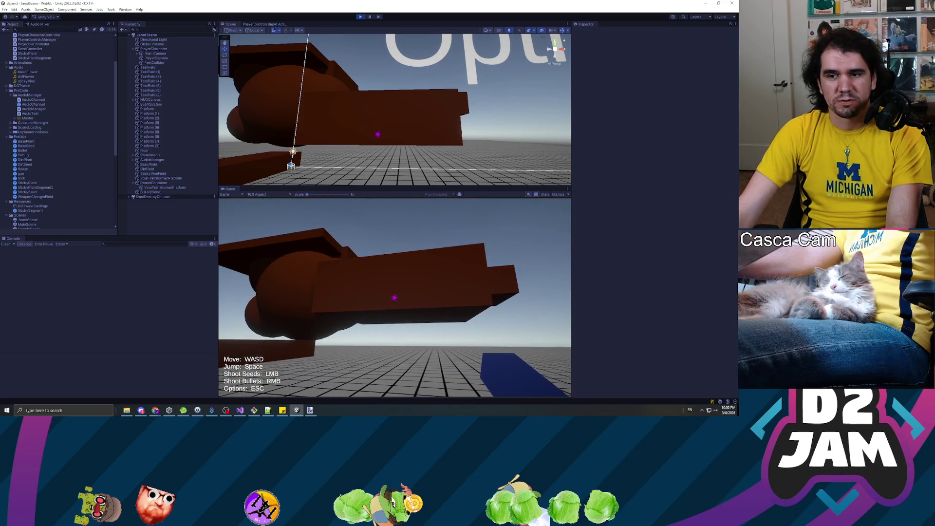
click(394, 297)
key(w)
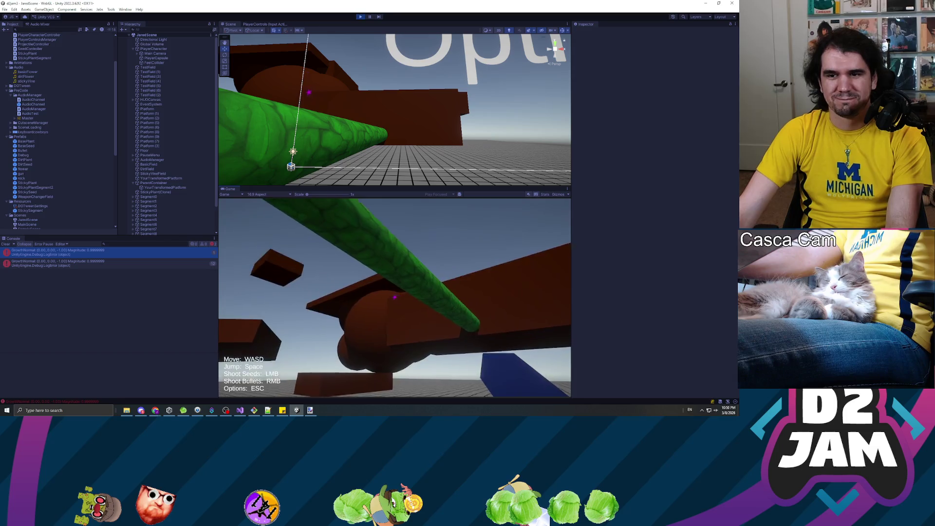
key(w)
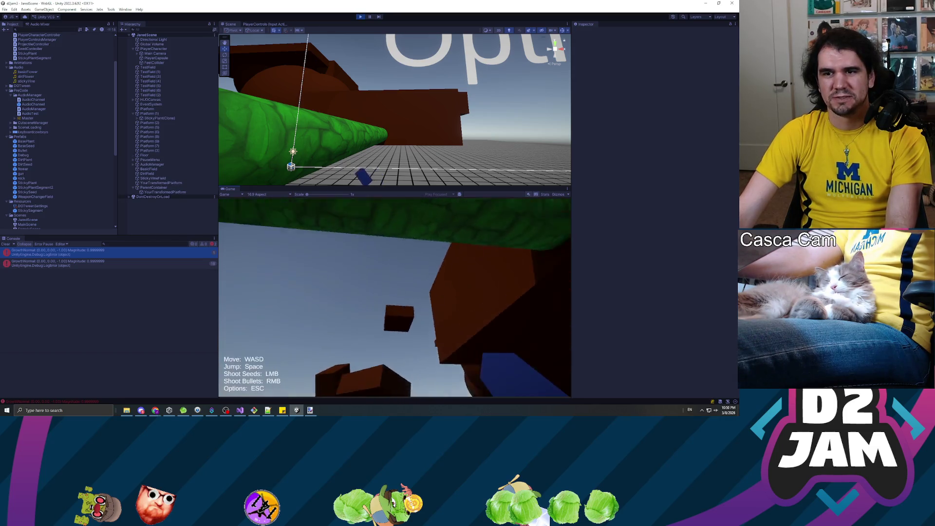
key(w)
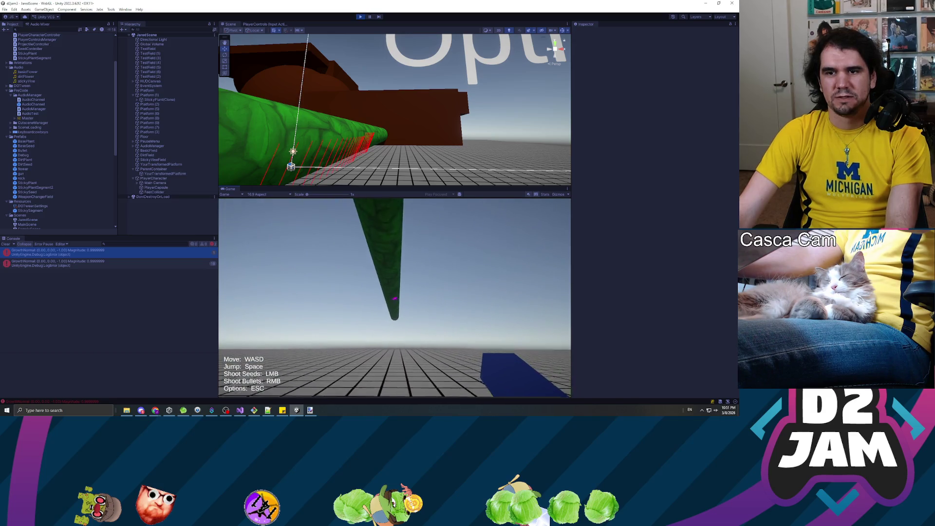
key(Escape)
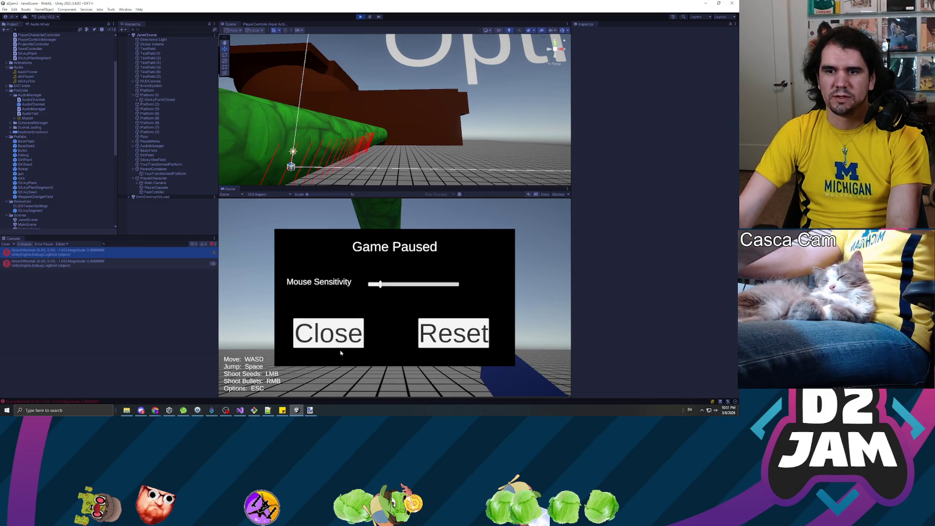
click(369, 17)
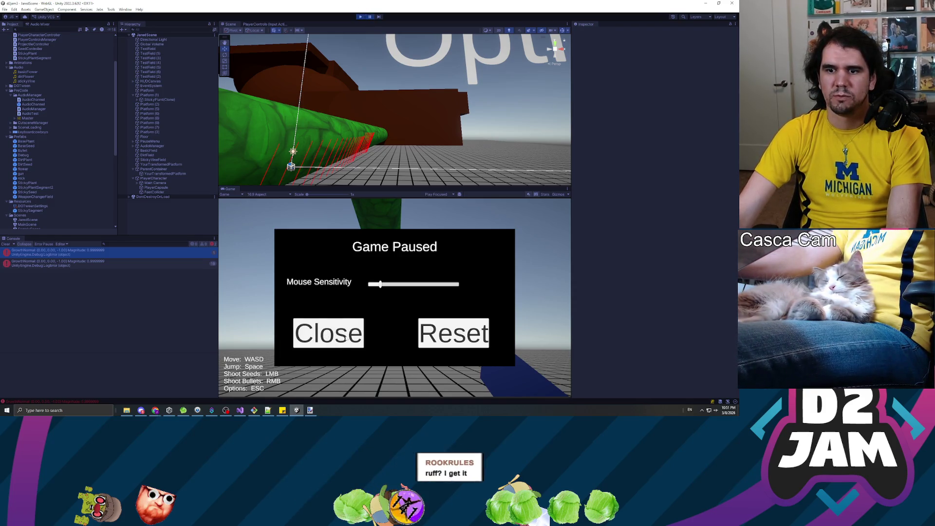
Orbit the Scene view along the vine, select its Stem, then stop play mode.
mouse_move(363, 147)
mouse_down()
mouse_move(371, 149)
mouse_move(298, 168)
mouse_move(595, 172)
mouse_move(12, 160)
mouse_up()
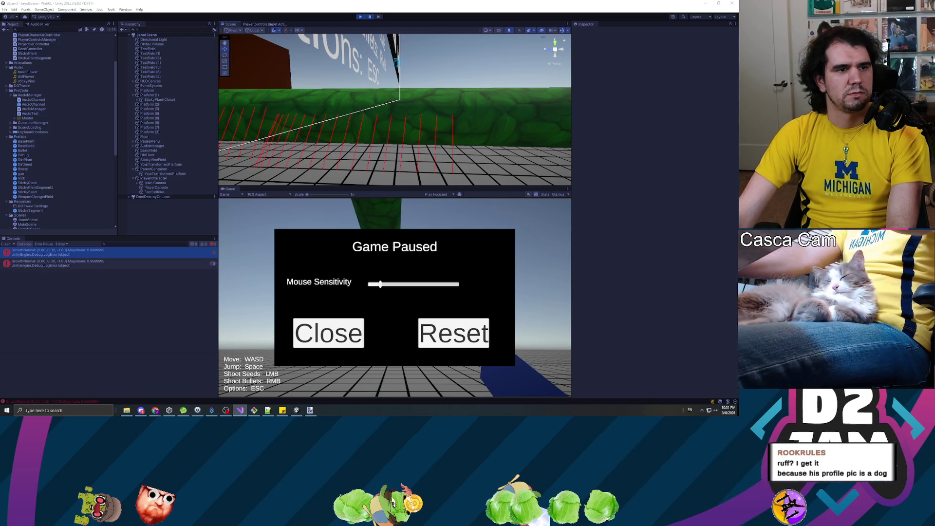
mouse_move(237, 183)
mouse_down()
mouse_move(326, 162)
mouse_move(440, 159)
mouse_move(365, 147)
mouse_up()
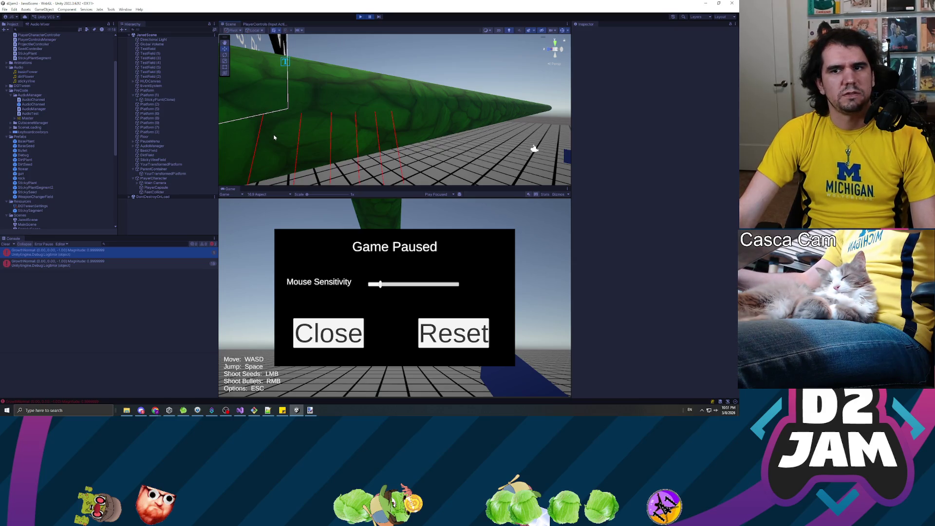
scroll(302, 141, down, 3)
scroll(388, 113, up, 3)
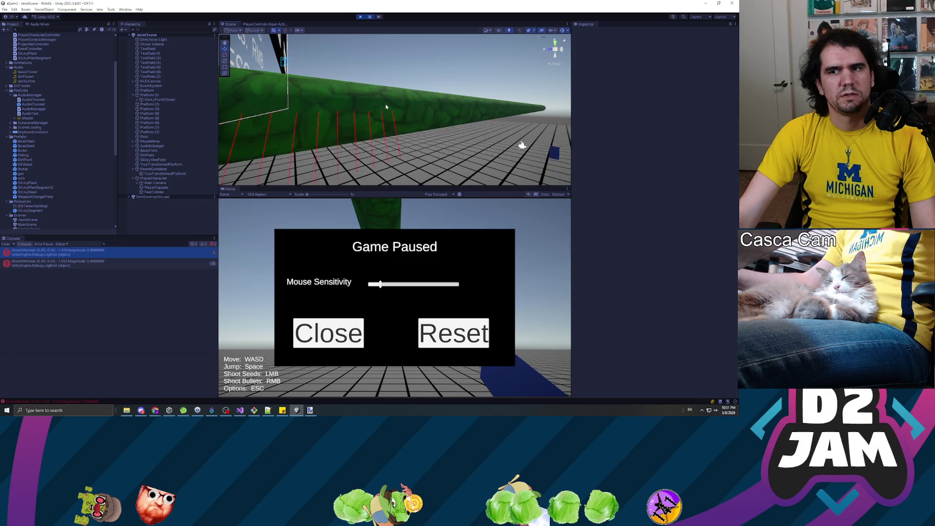
click(378, 112)
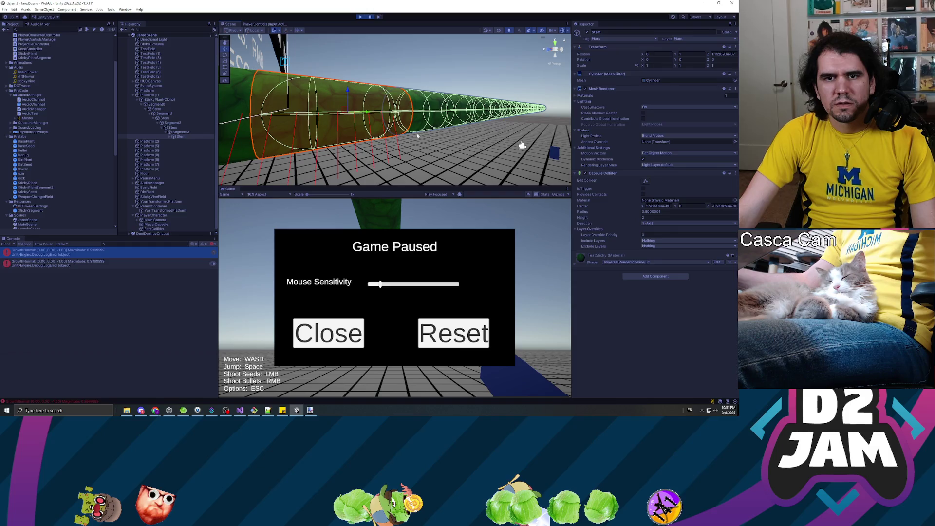
click(360, 17)
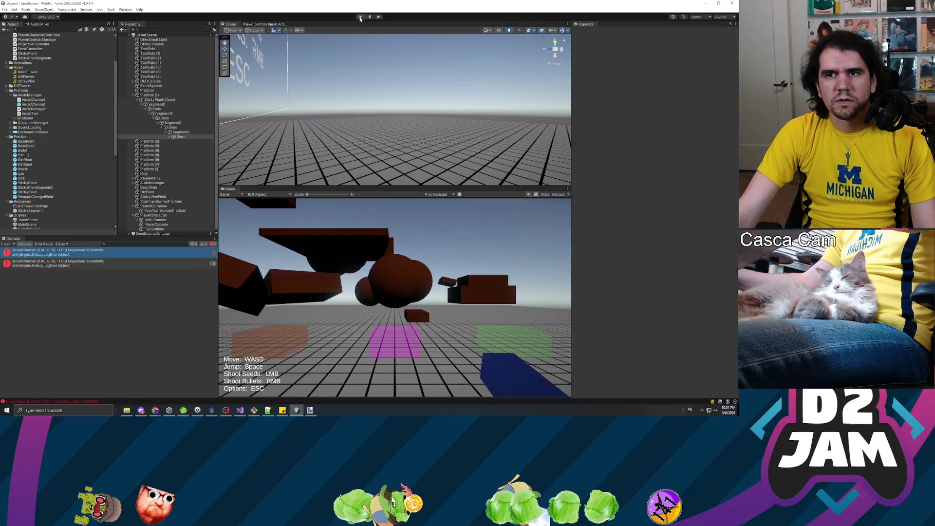
Start play mode, walk up to a brown platform, shoot seeds to grow a vine, and open the pause menu.
click(360, 17)
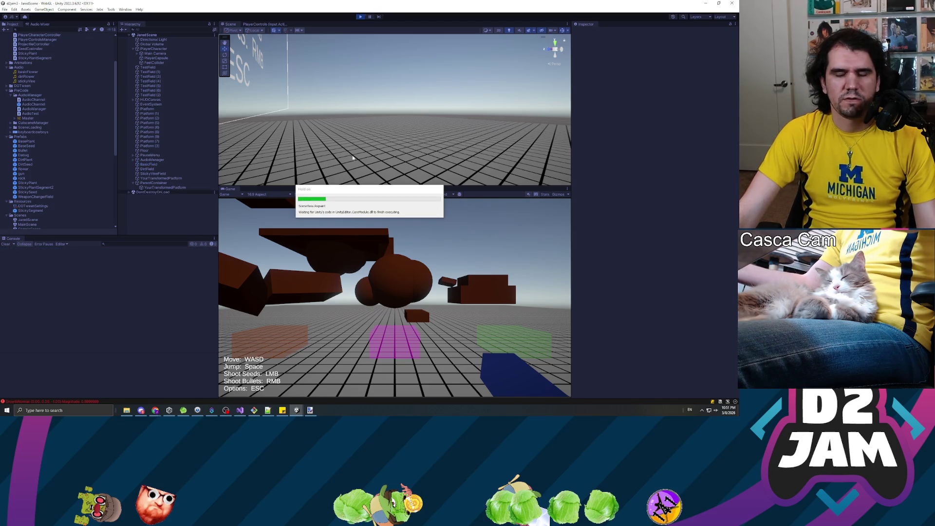
key(d)
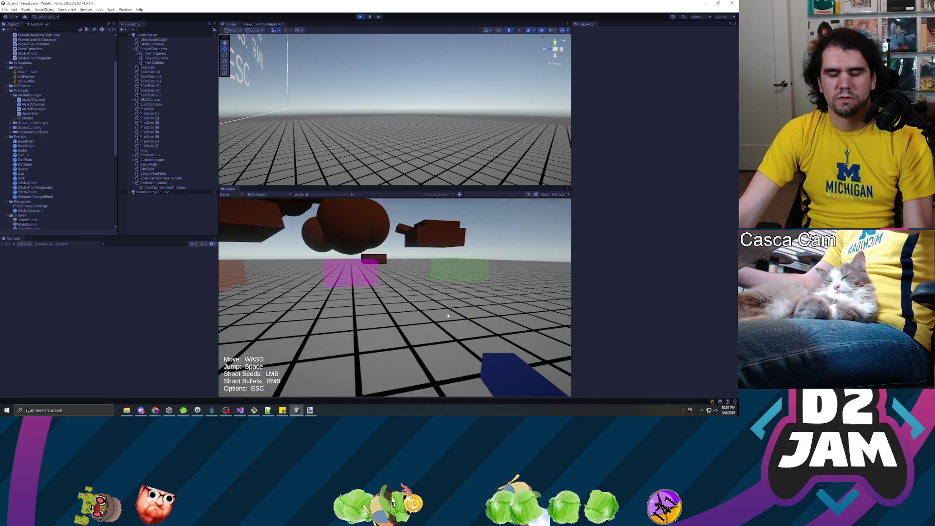
key(w)
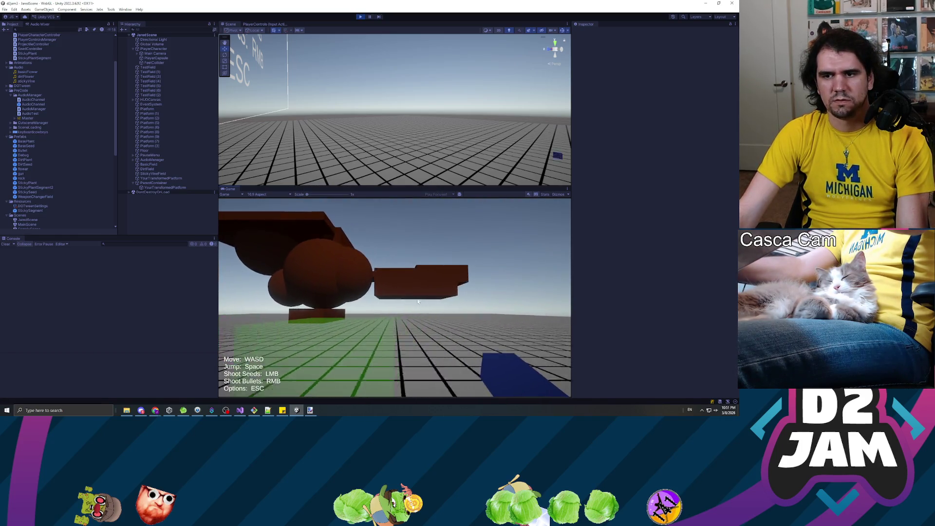
click(413, 293)
key(s)
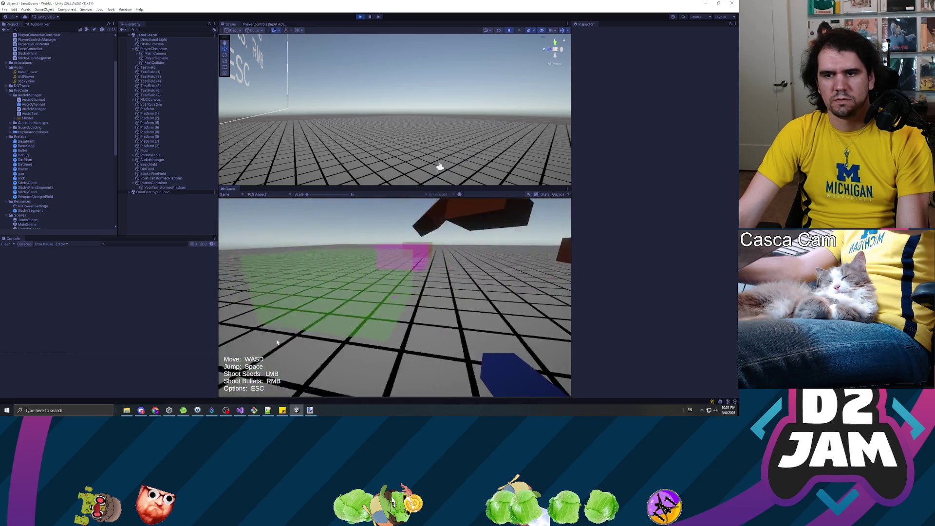
key(w)
click(430, 289)
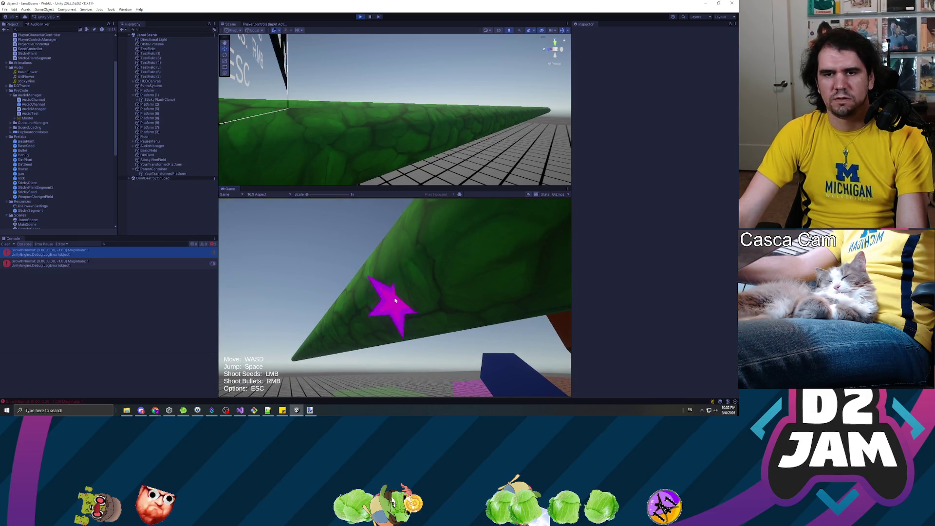
key(Escape)
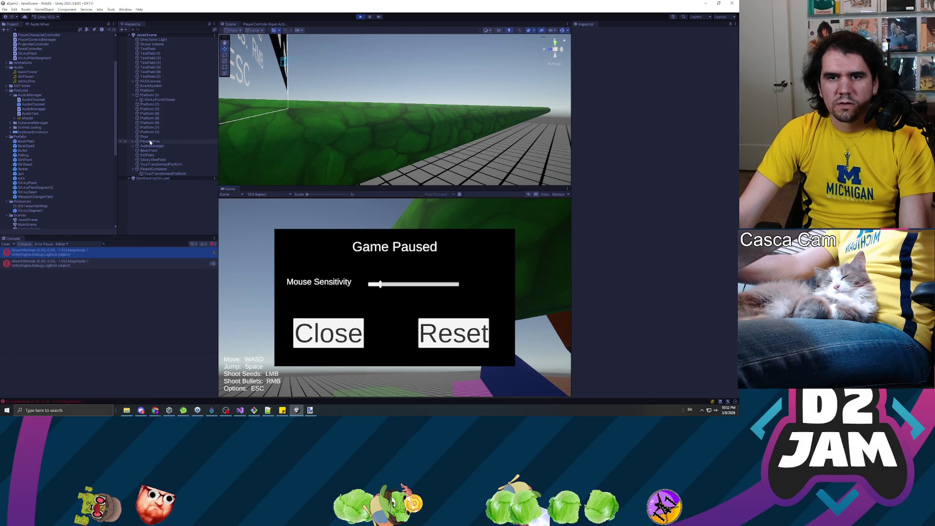
Swing the Scene view past the Options sign and select the vine's Stem, moving closer to it.
mouse_move(273, 137)
mouse_down()
mouse_move(216, 140)
mouse_move(249, 132)
mouse_up()
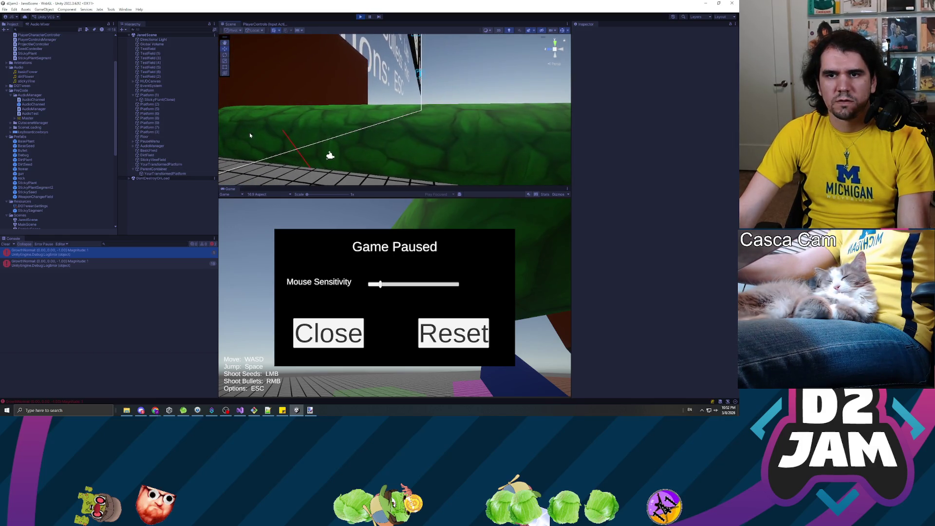
click(270, 141)
mouse_move(317, 140)
mouse_down()
mouse_move(297, 153)
mouse_move(360, 150)
mouse_up()
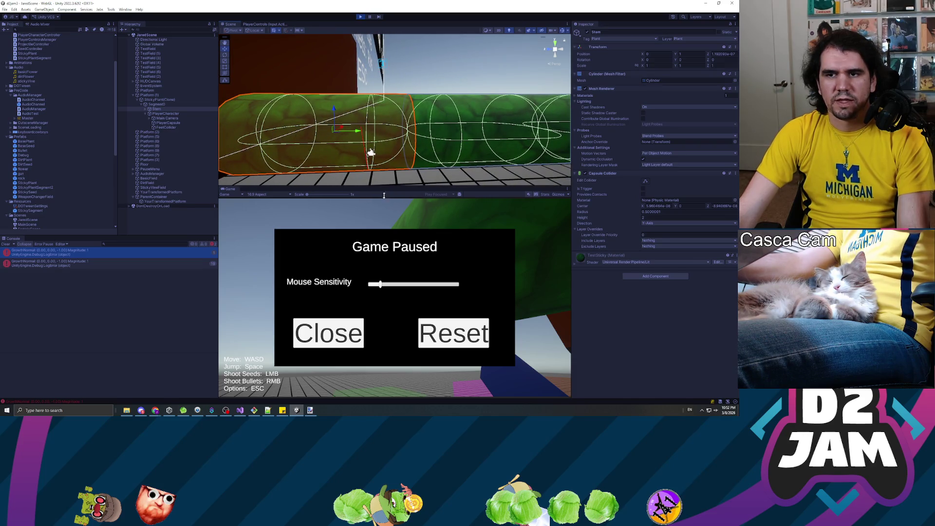
Resume, then re-pause and inspect PlayerCharacter, Segment0 and its Stem in the Hierarchy.
key(Escape)
mouse_move(394, 297)
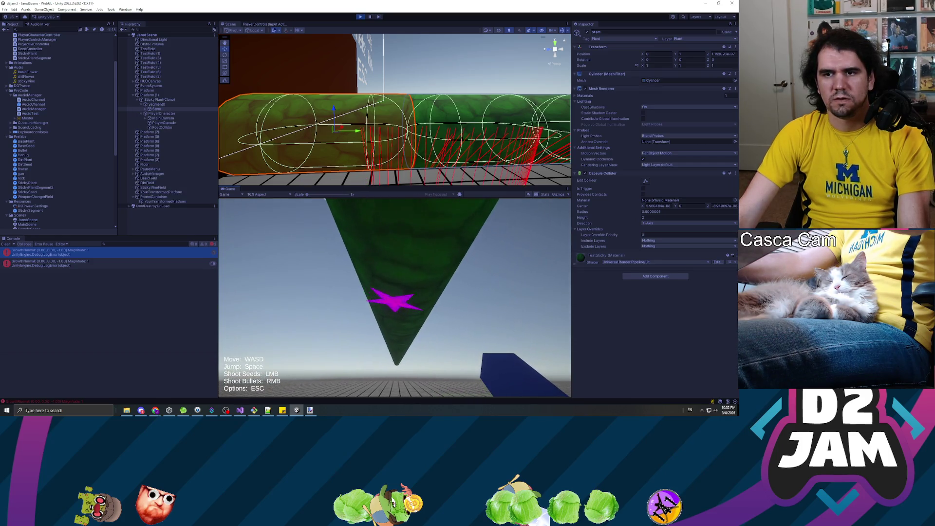
key(Escape)
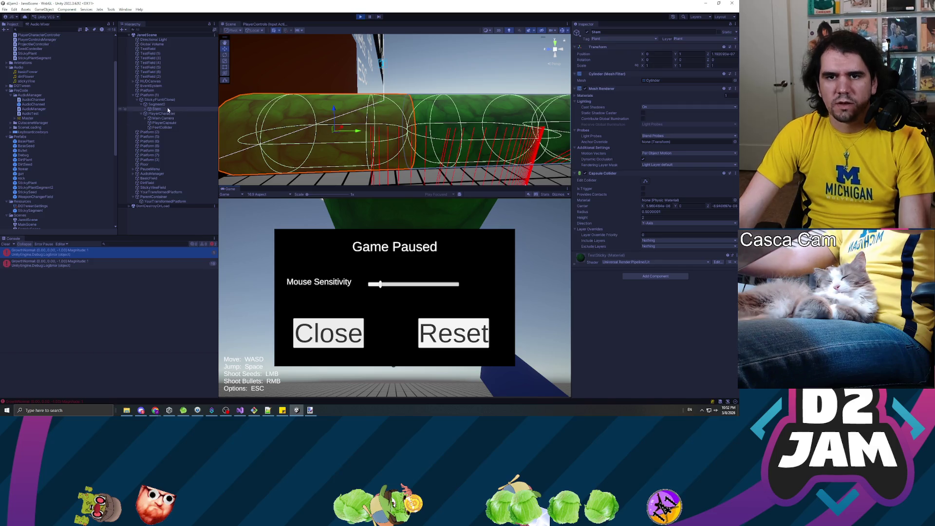
click(163, 114)
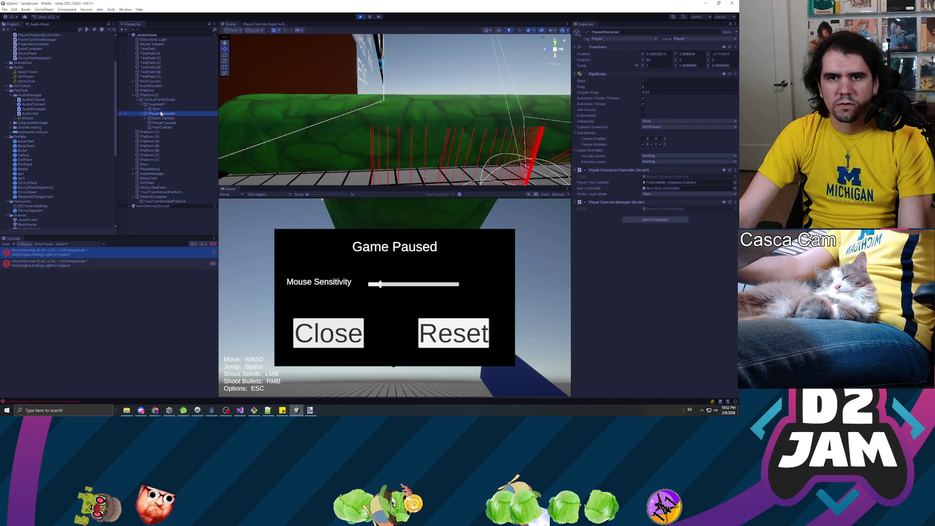
double_click(162, 105)
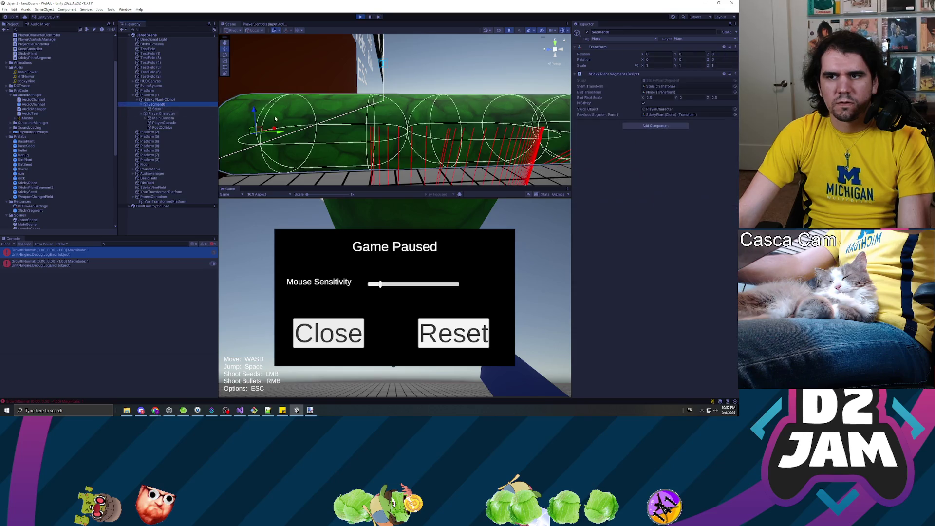
click(157, 109)
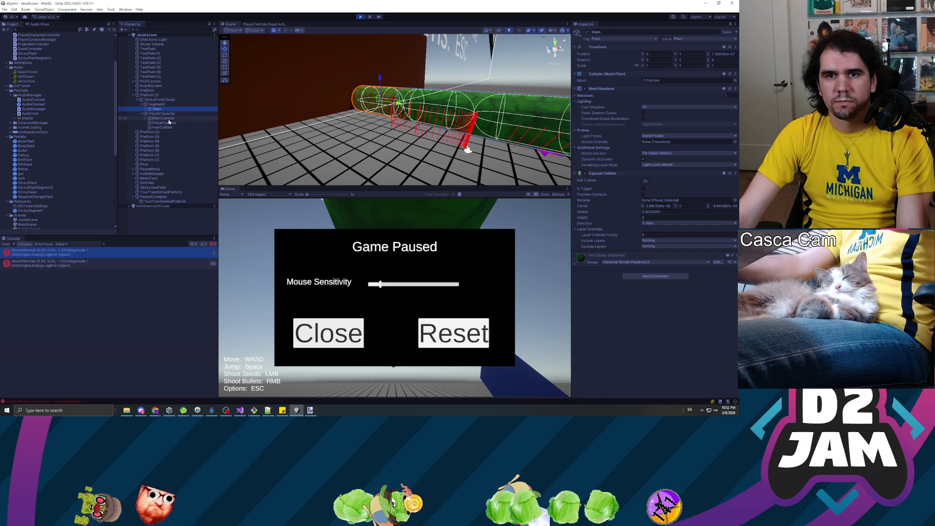
Collapse the hierarchy and compare StickyPlant(Clone), Segment0 and PlayerCharacter components in the Inspector.
click(142, 105)
click(141, 109)
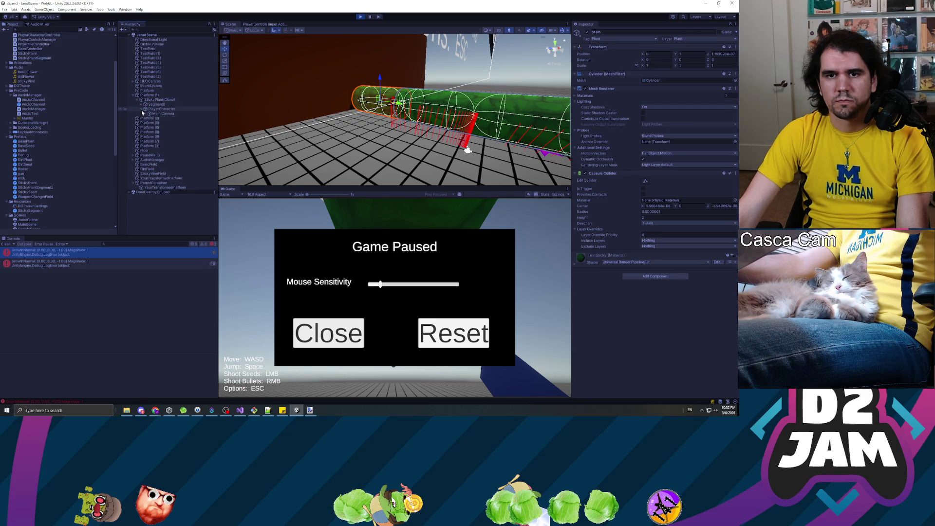
click(154, 100)
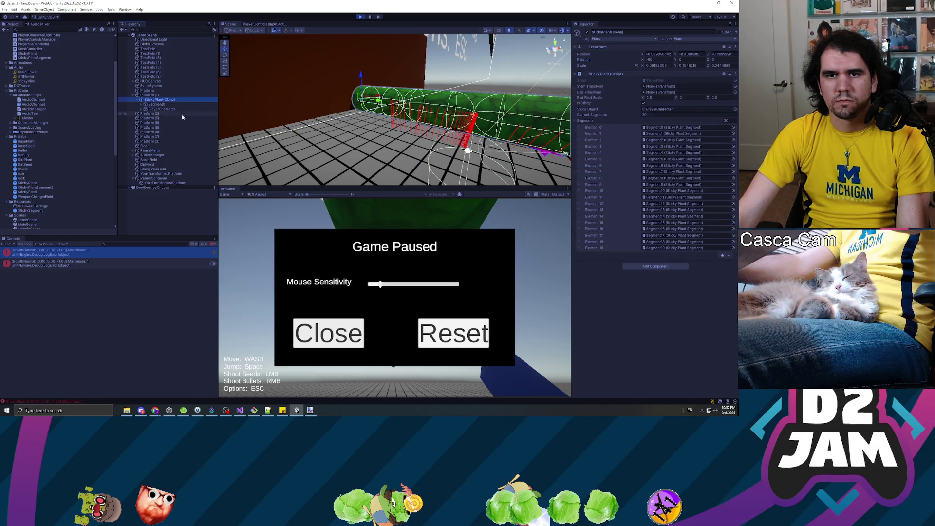
click(157, 105)
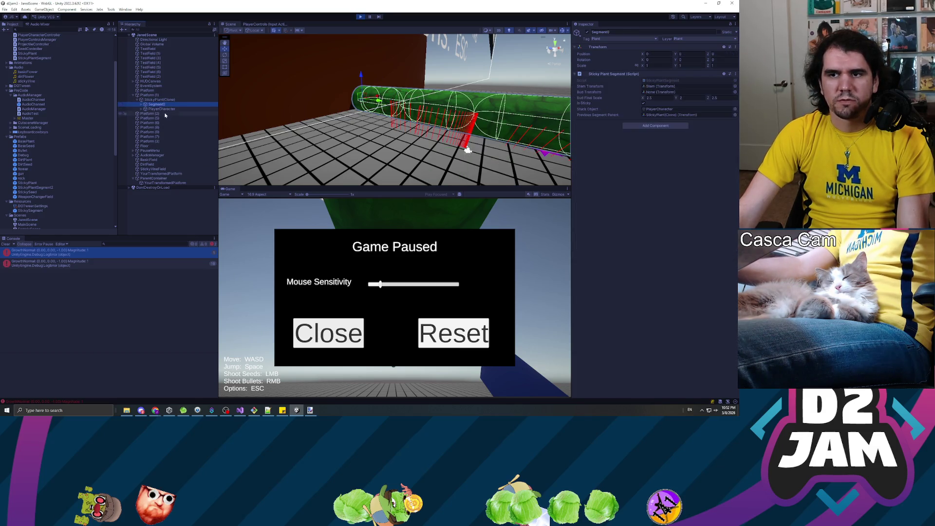
click(161, 109)
click(158, 105)
click(163, 110)
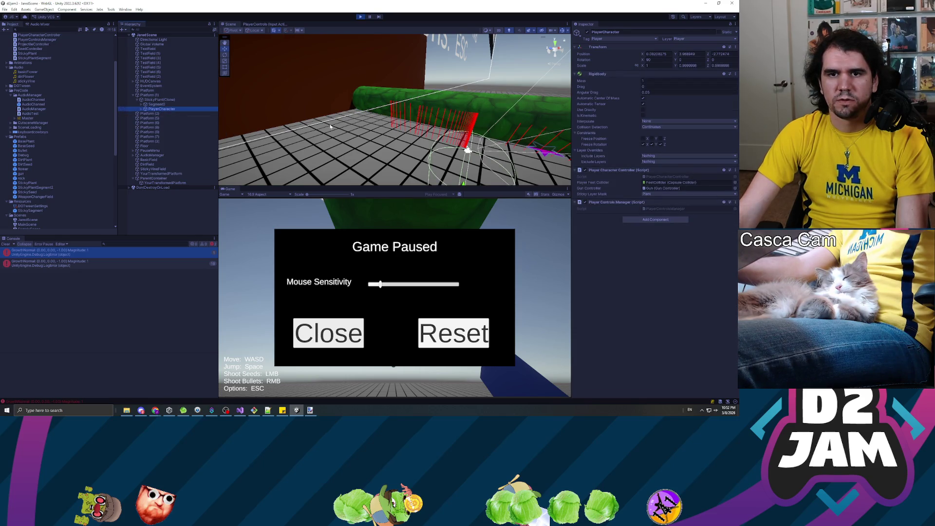
mouse_move(471, 125)
mouse_down()
mouse_move(566, 141)
mouse_move(381, 141)
mouse_move(365, 106)
mouse_up()
Resume the playtest, reframe the player in the Scene view, and shoot a seed to grow a vine.
click(334, 344)
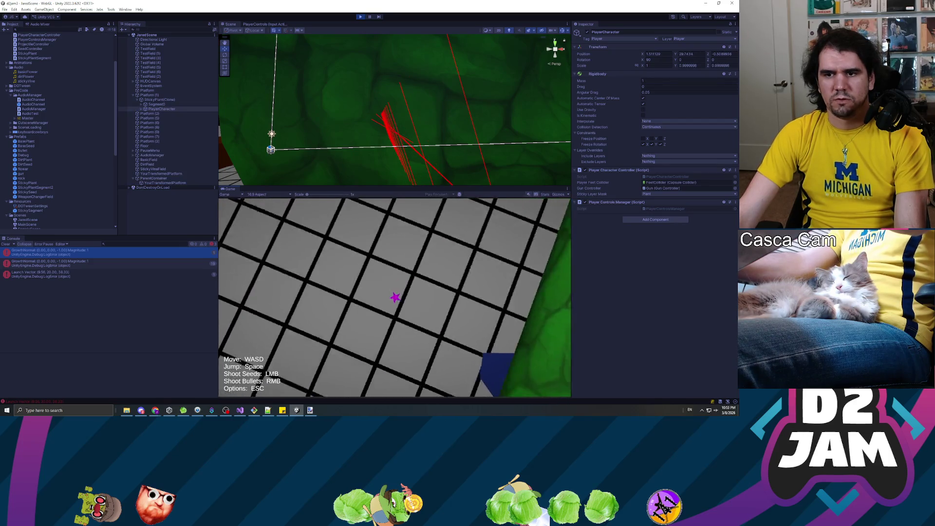
key(Escape)
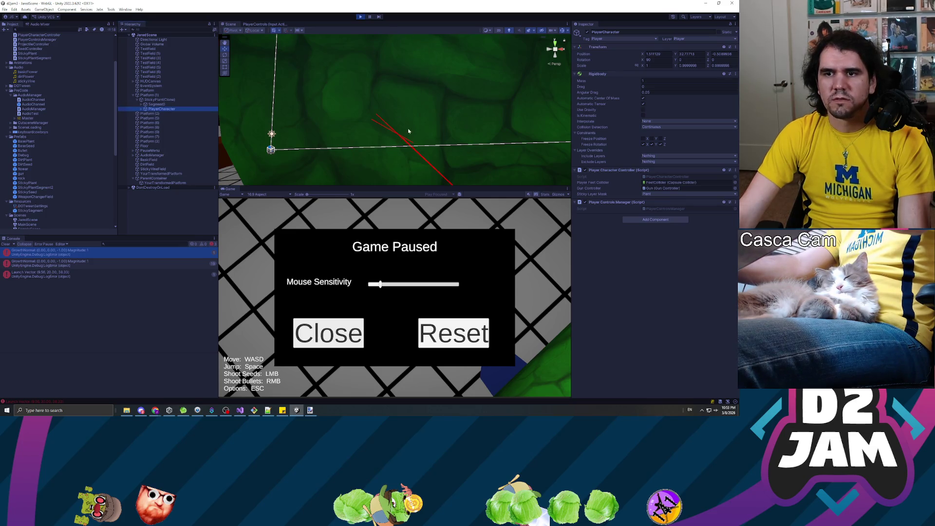
key(f)
drag(408, 113, 336, 123)
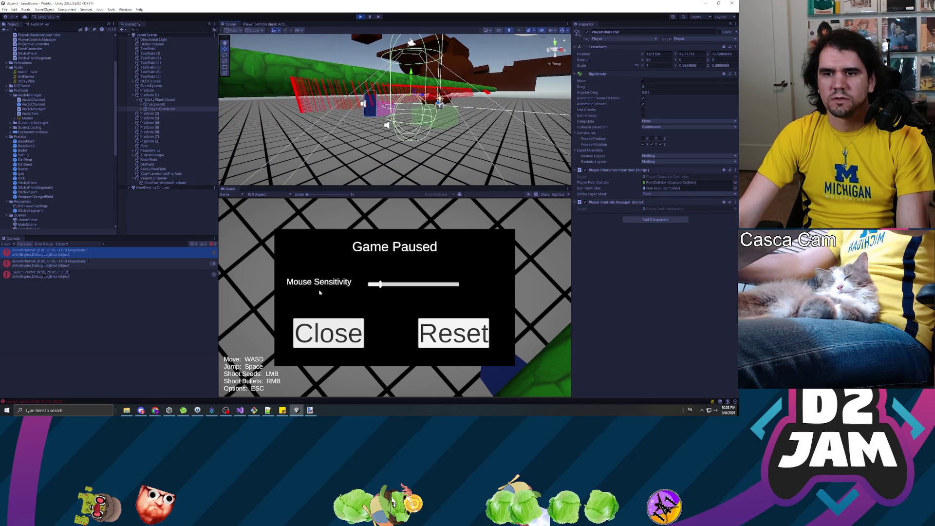
click(329, 333)
click(395, 297)
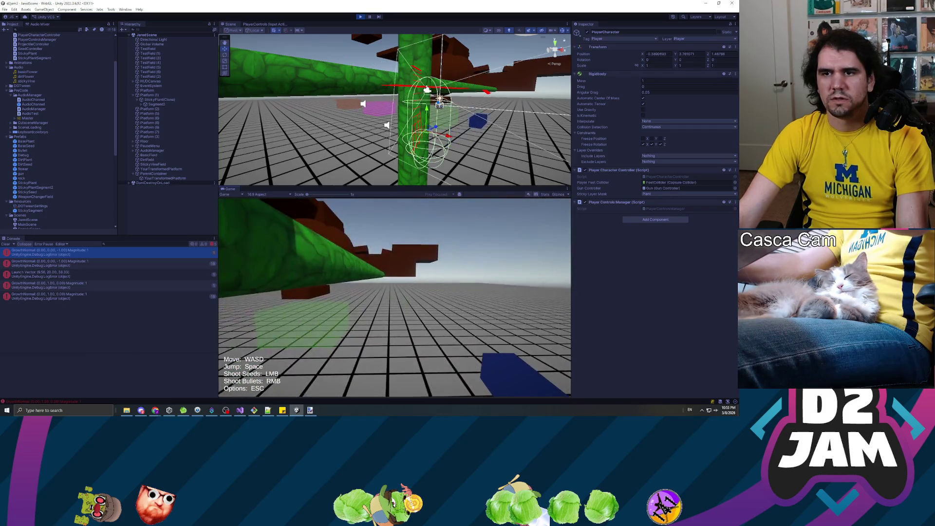
Repeatedly stick to the new vine and launch off it with Space, then stop Play mode.
click(395, 297)
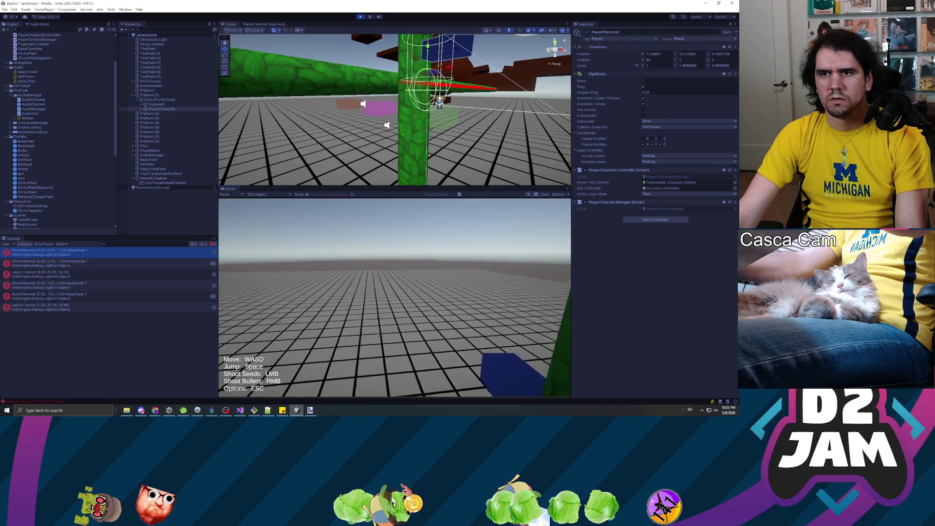
key(space)
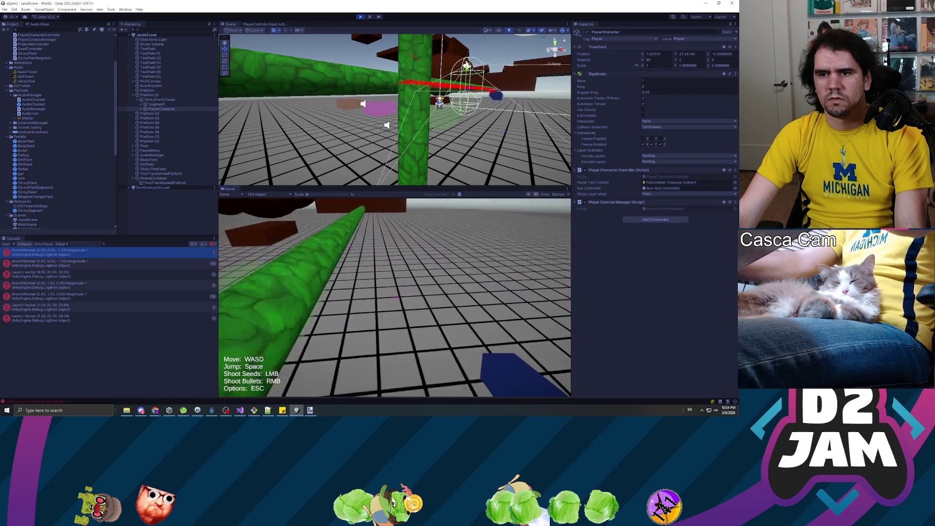
key(space)
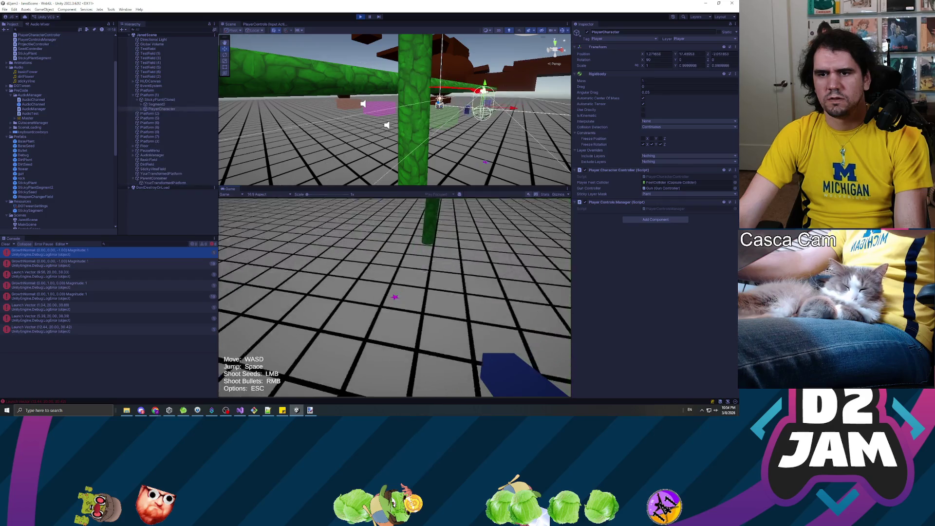
key(space)
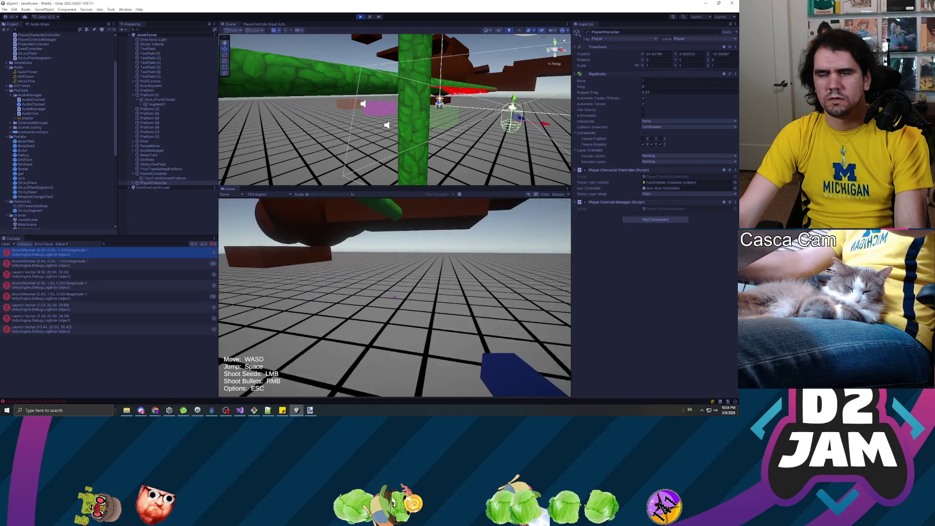
key(w)
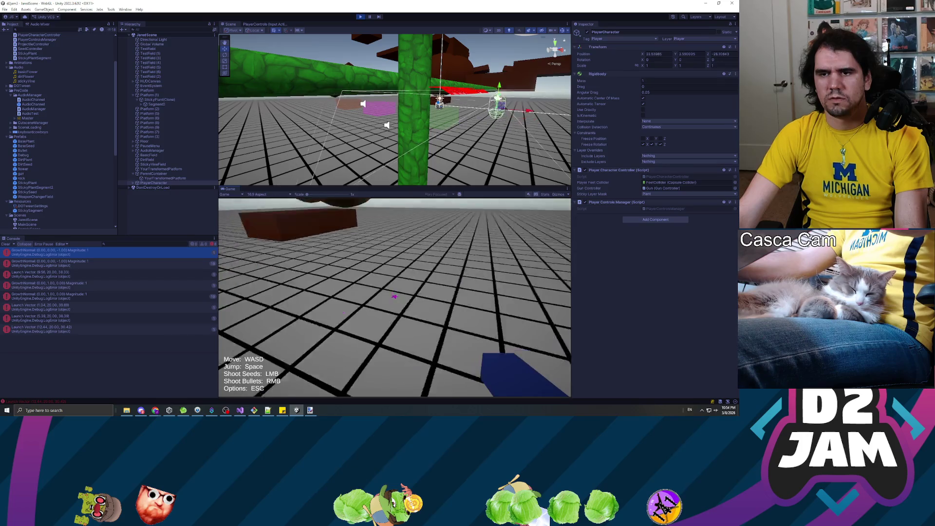
key(w)
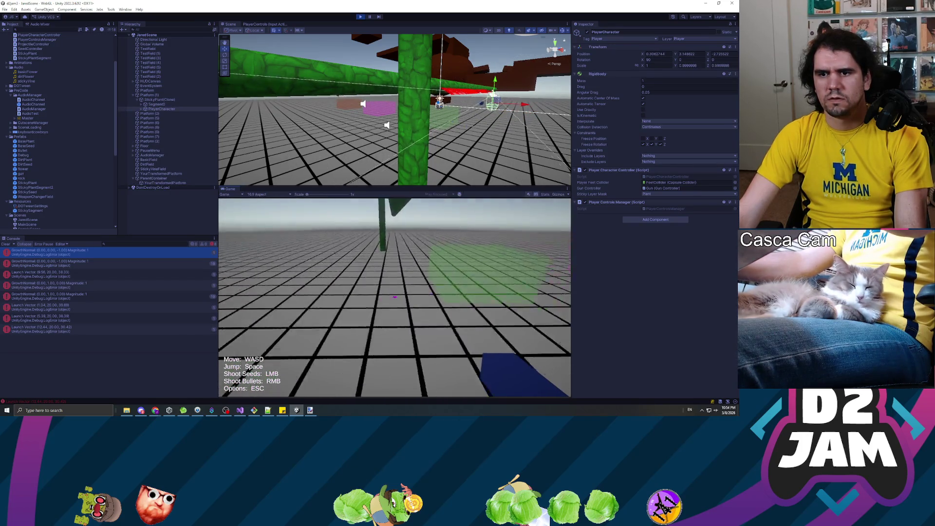
key(space)
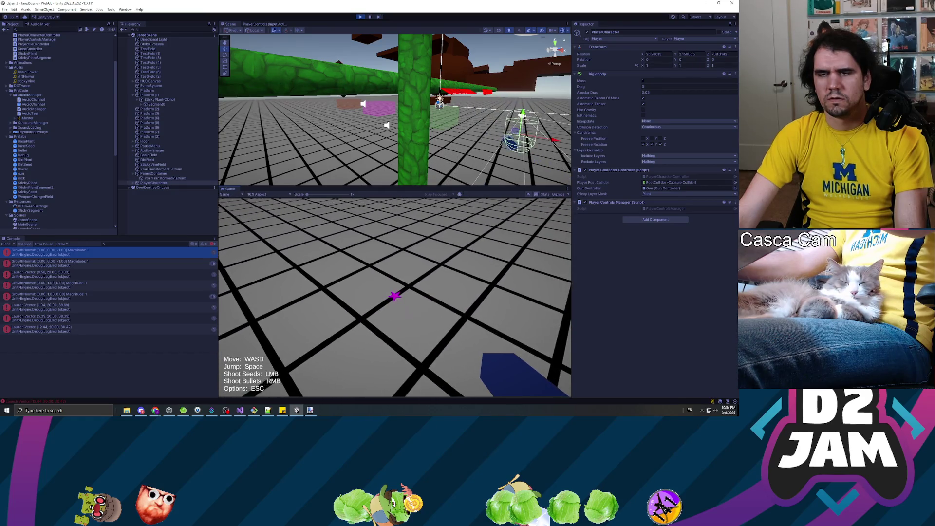
key(w)
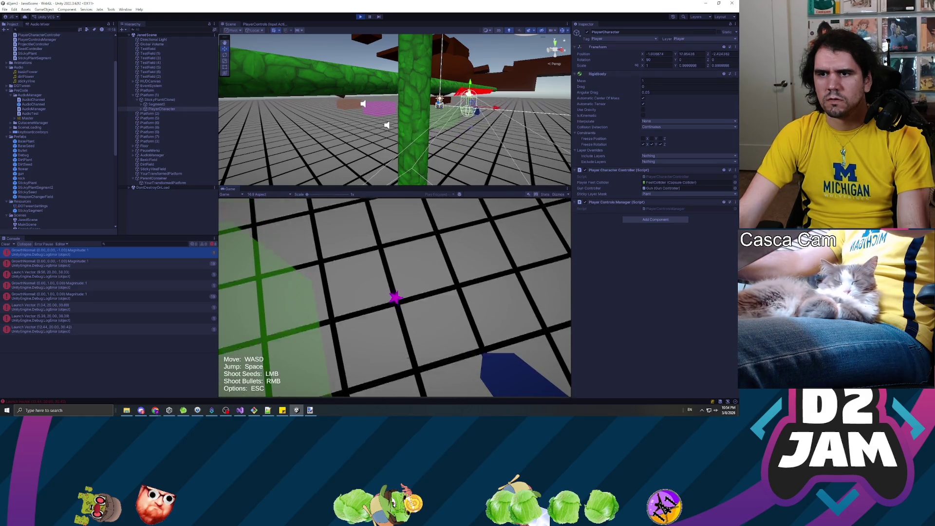
key(Escape)
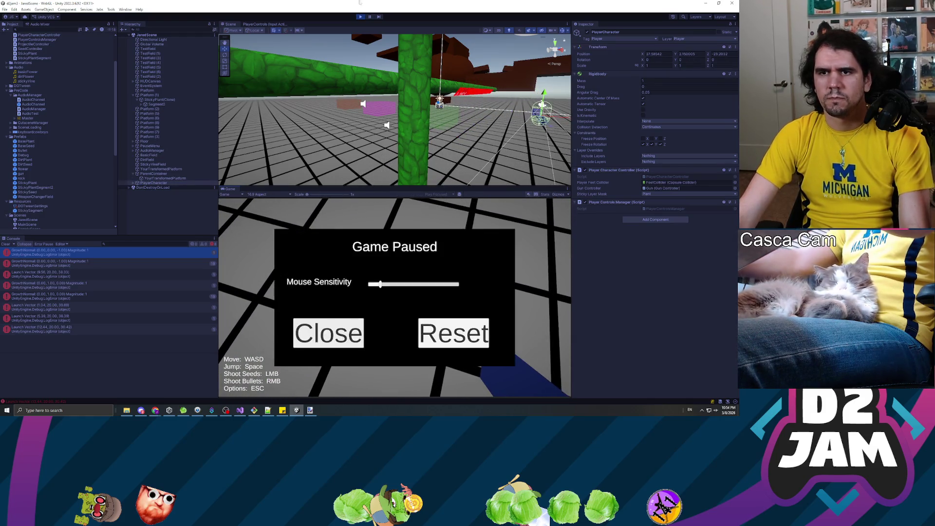
click(361, 17)
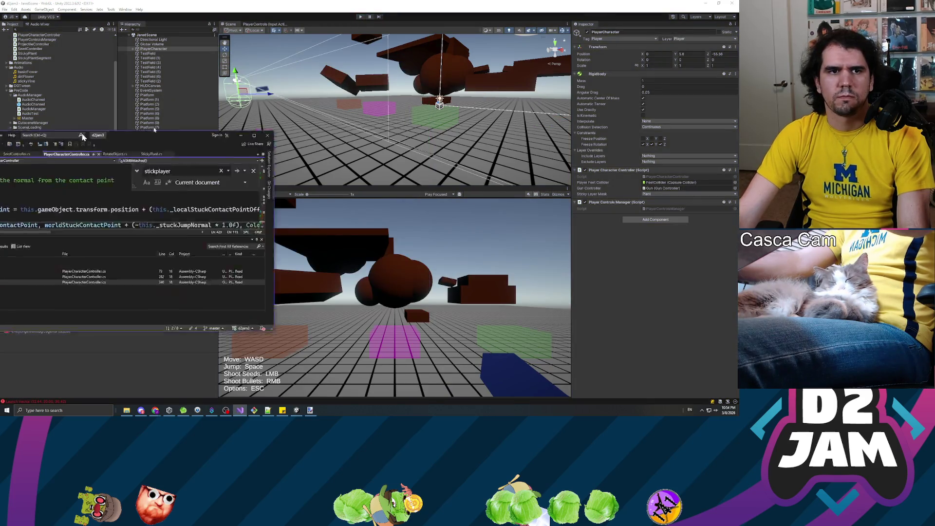
Search the controller script for the 'useGravity = true' line.
key(alt+Tab)
scroll(21, 225, up, 2)
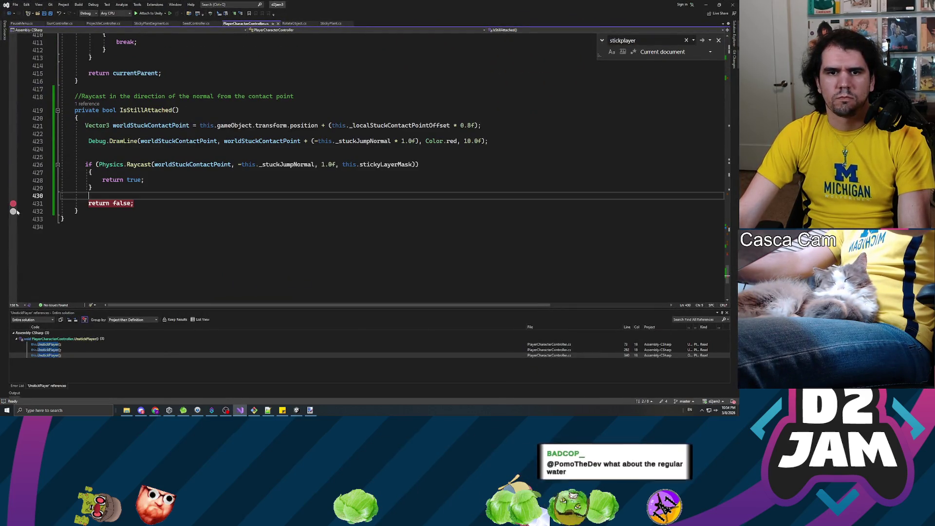
click(47, 227)
key(ctrl+f)
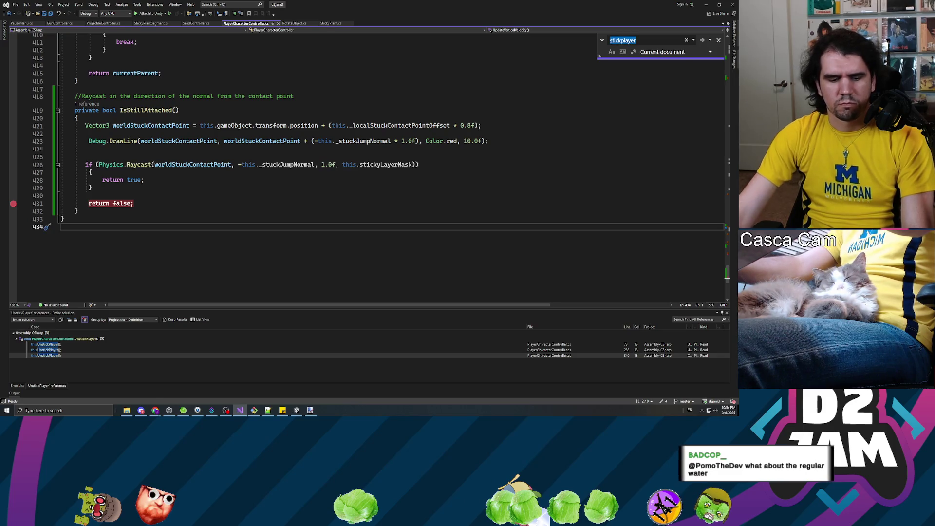
text(usegravity)
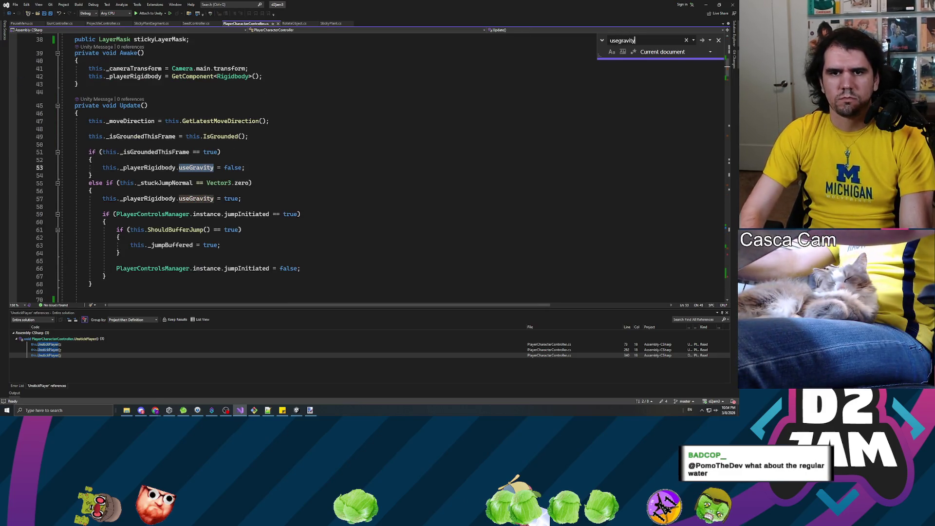
key(Return)
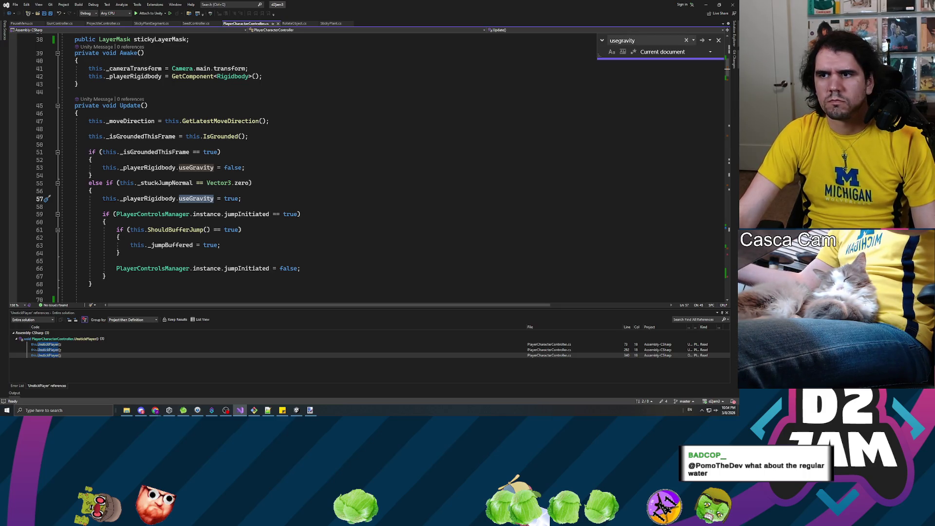
text(= true)
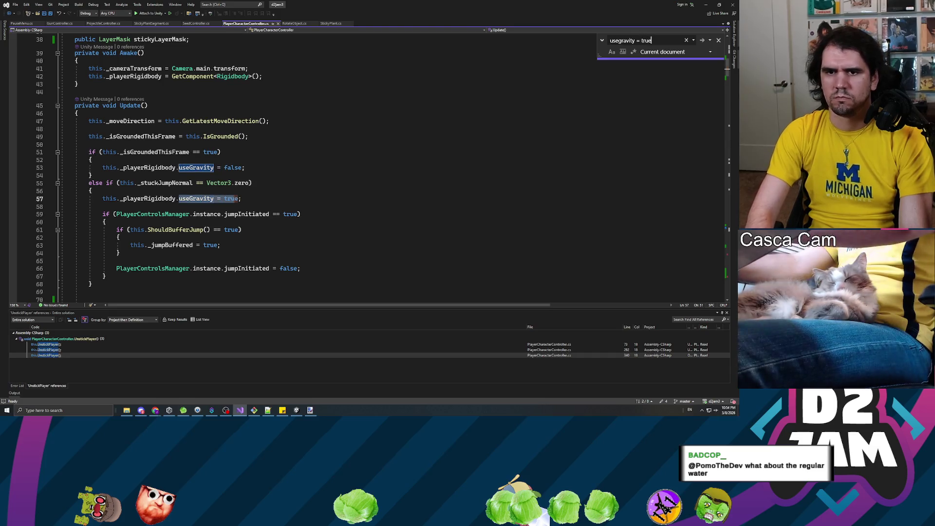
key(Return)
key(Return)
key(Return)
key(Return)
key(Return)
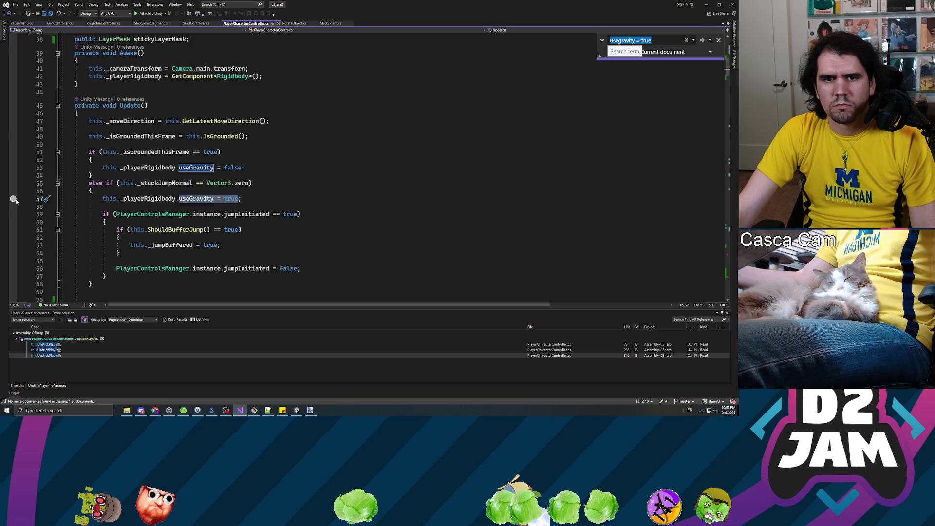
Add breakpoints on line 57 and the line 73 UnstickPlayer() call.
click(13, 199)
scroll(14, 200, down, 5)
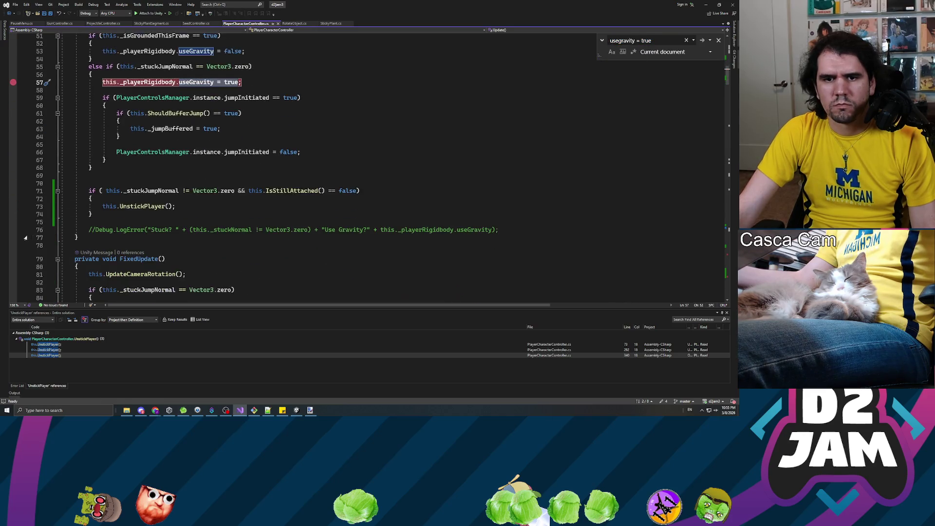
click(13, 206)
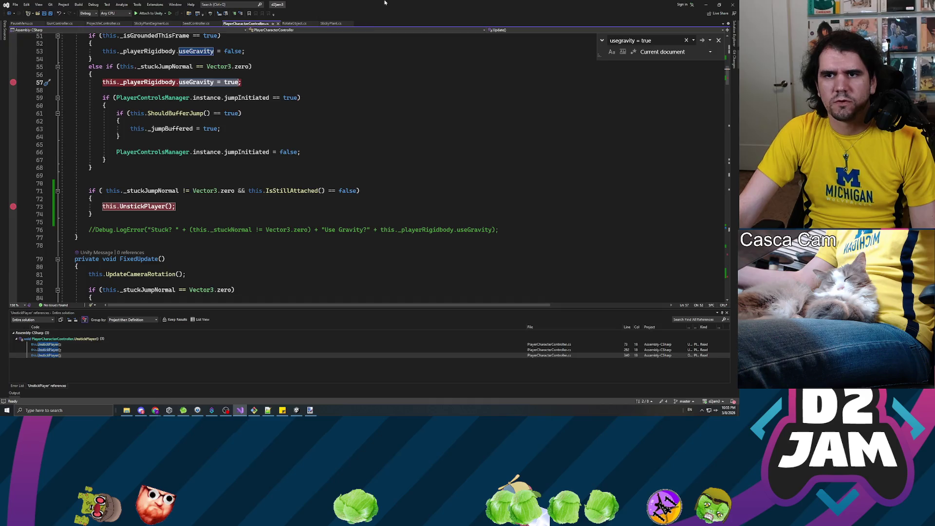
key(alt+Tab)
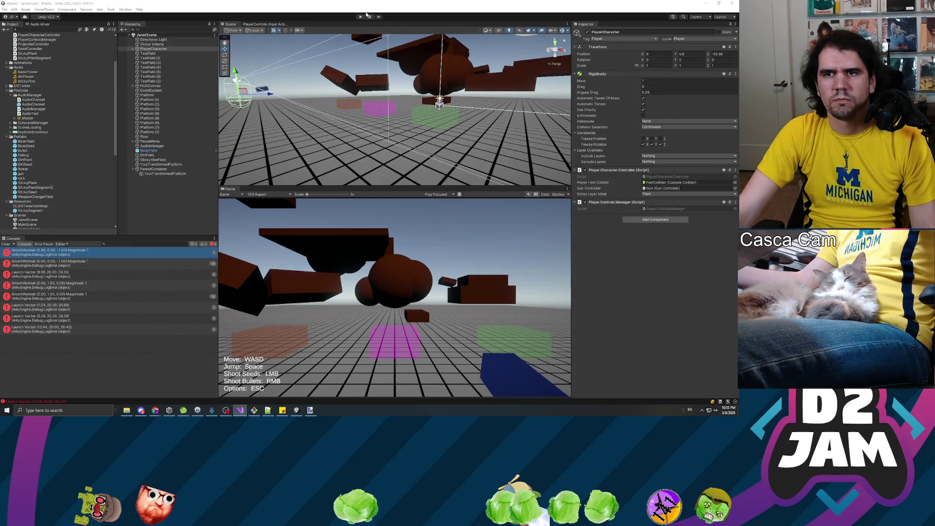
Start Play mode, shoot seeds to grow a sticky plant, and jump to stick to its stem.
click(361, 17)
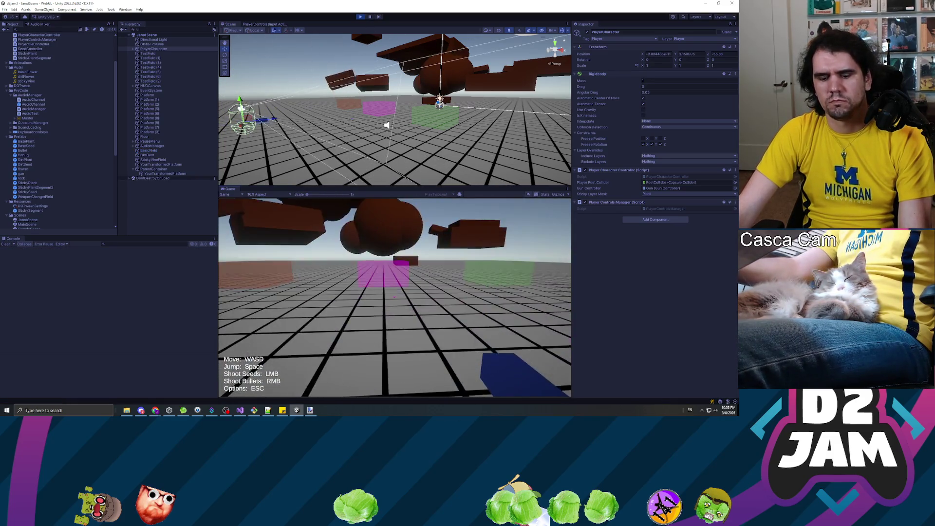
key(w)
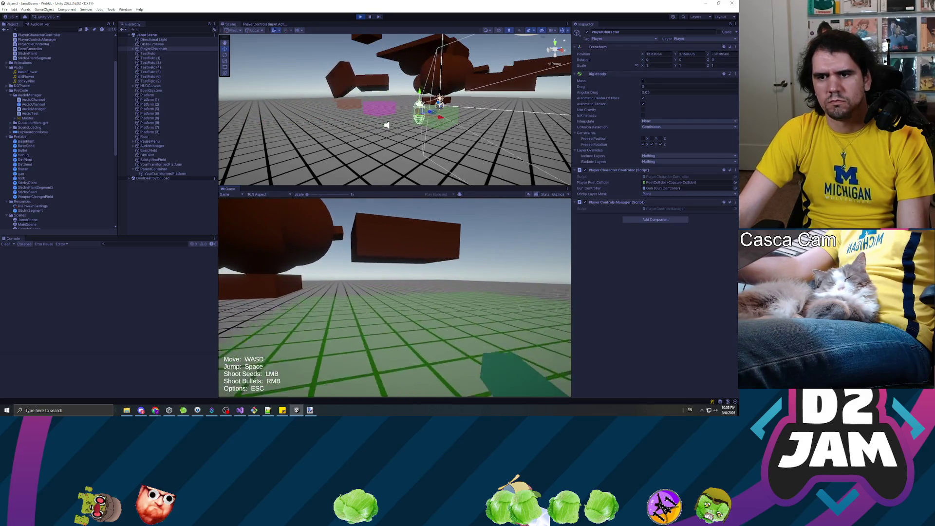
key(w)
key(Escape)
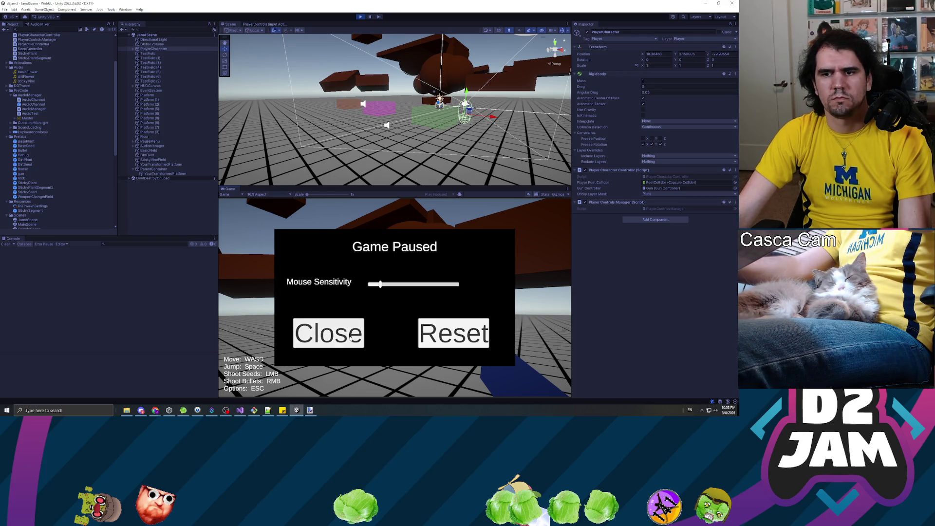
click(336, 329)
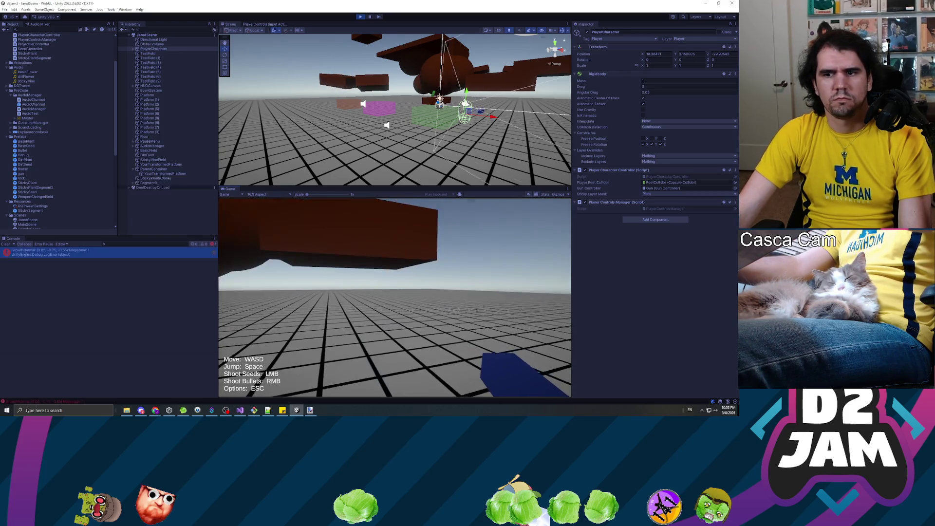
click(394, 297)
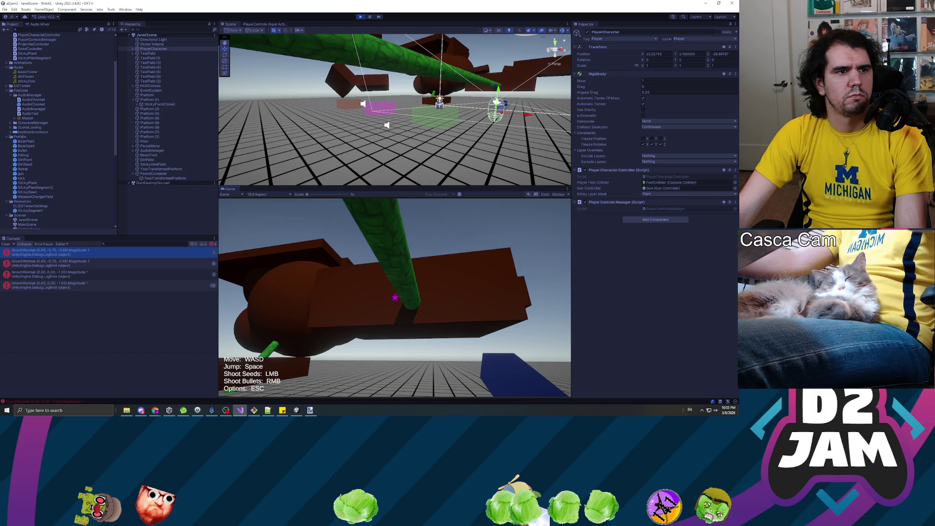
key(space)
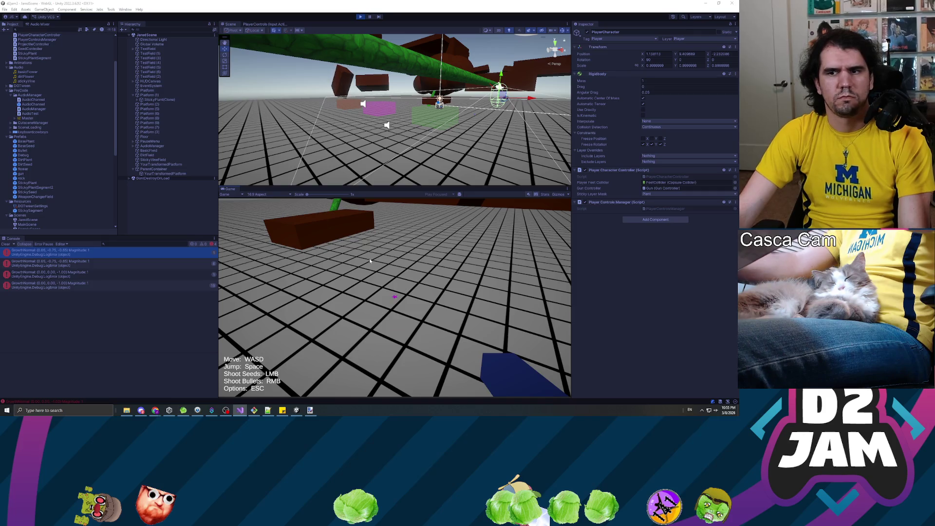
click(394, 296)
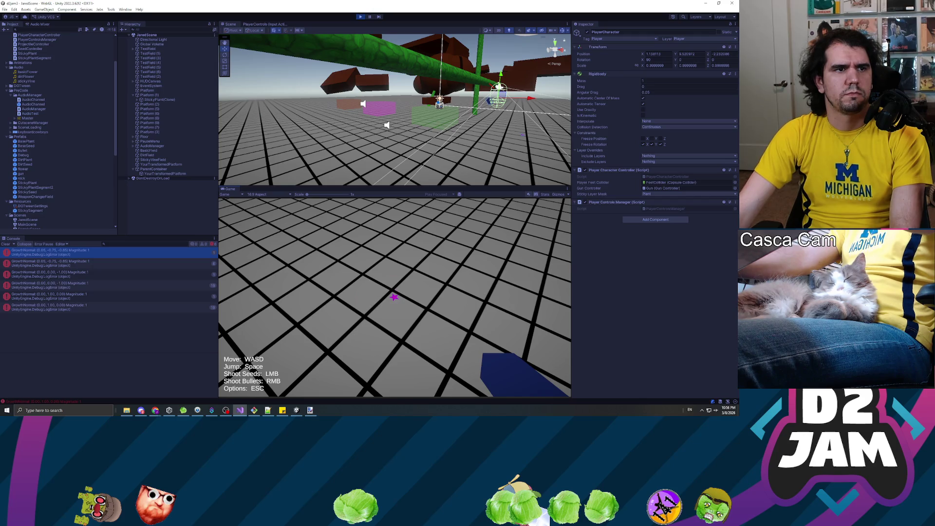
Stop the playtest and set the Debug prefab's Transform Scale to 0.1.
click(365, 16)
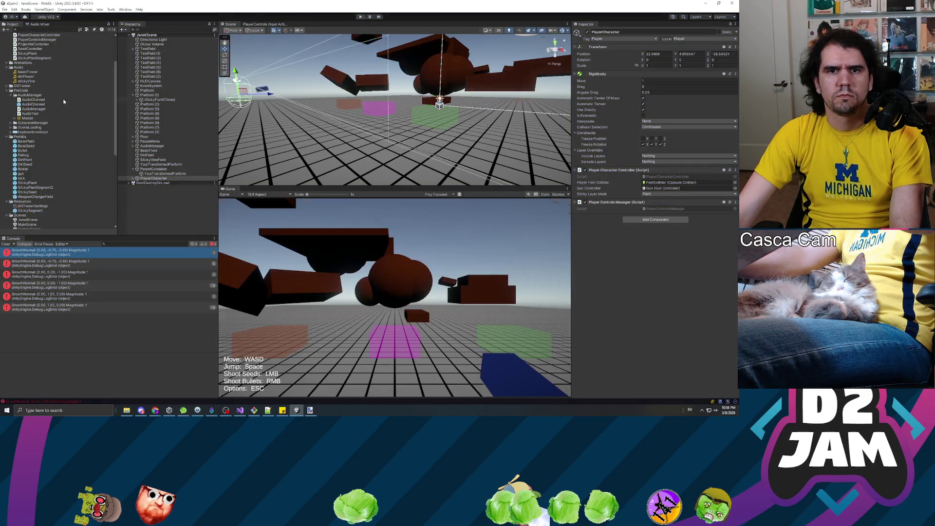
click(26, 156)
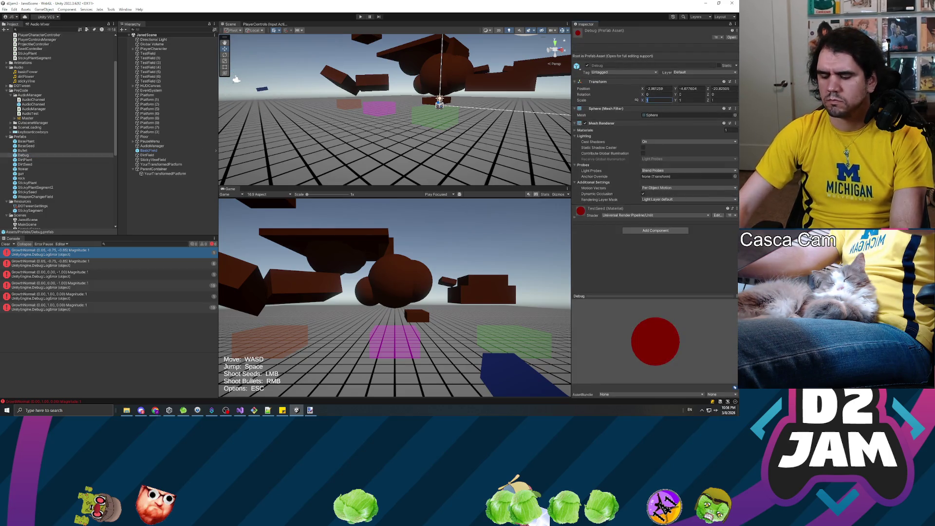
text(0.1)
key(Tab)
text(0)
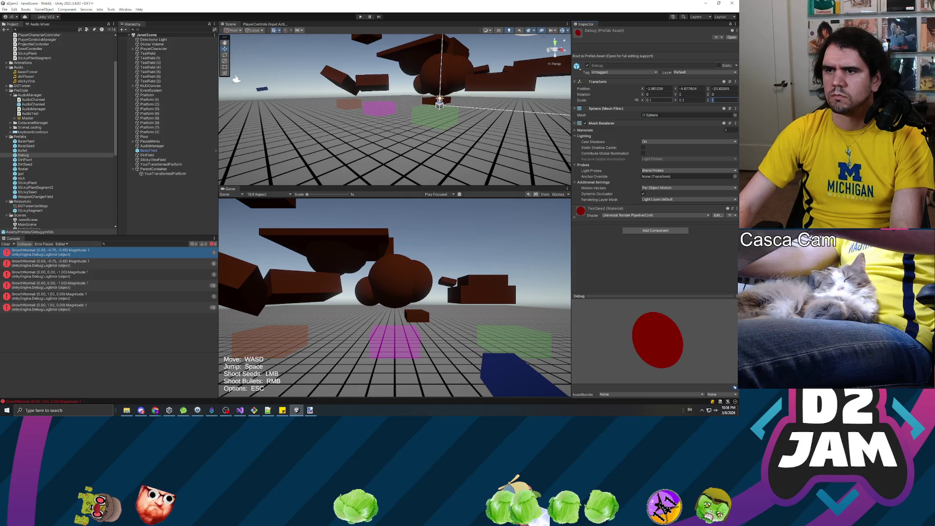
text(0.1)
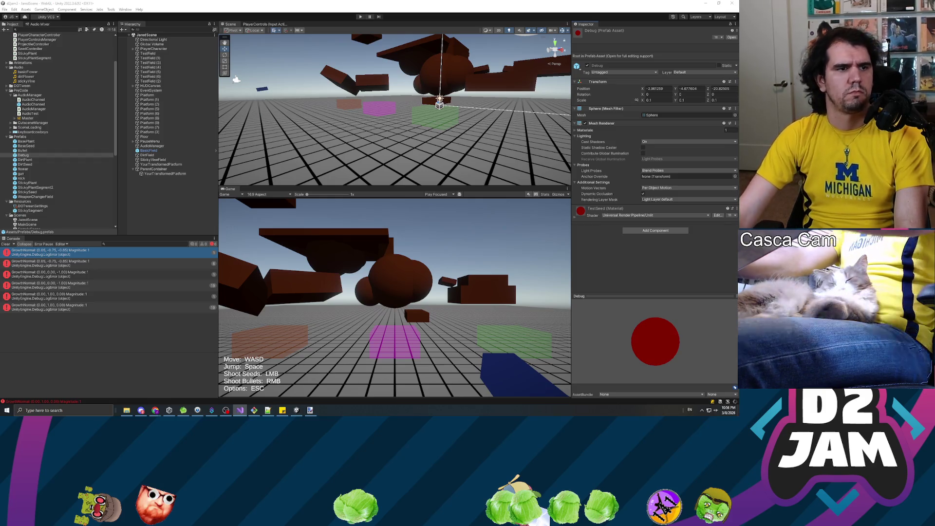
key(alt+Tab)
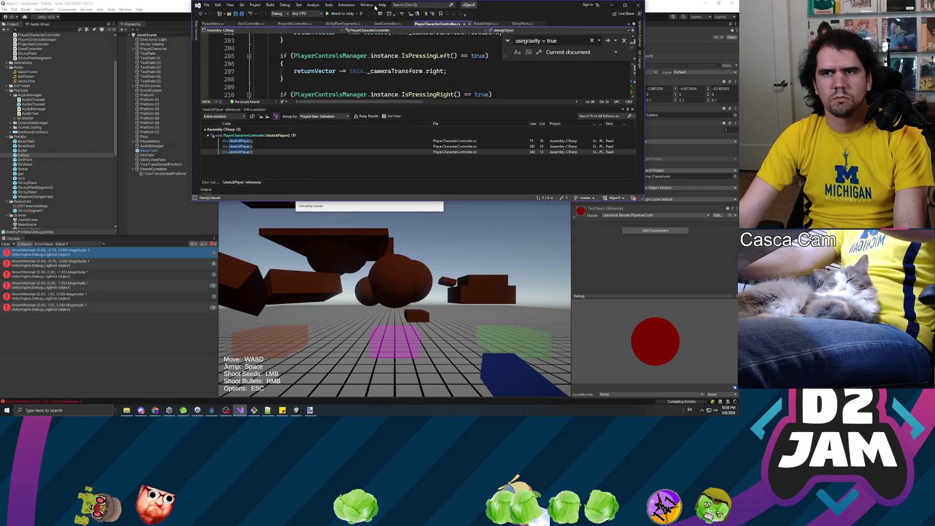
Before return false, add Instantiate(debugObject, worldStuckContactPoint, new Quaternion()) in IsStillAttached.
double_click(505, 10)
scroll(340, 170, down, 20)
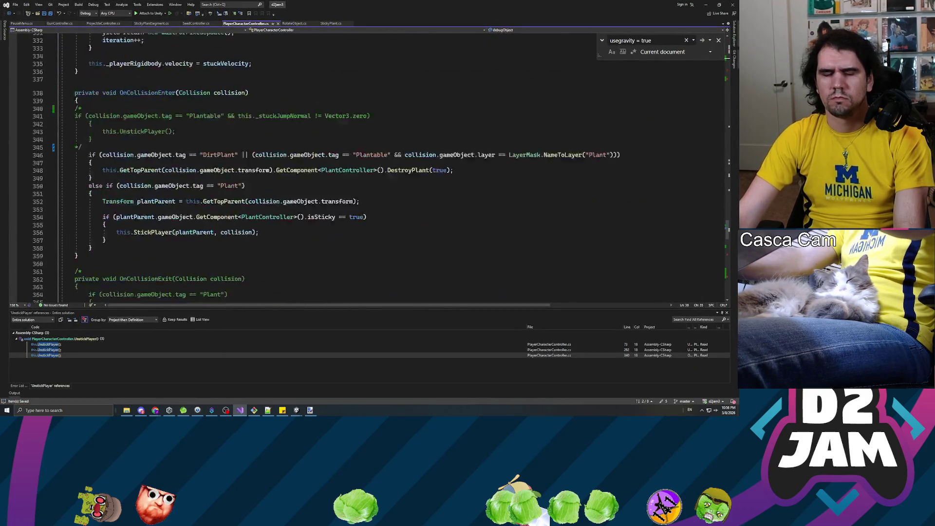
scroll(340, 171, down, 20)
click(89, 147)
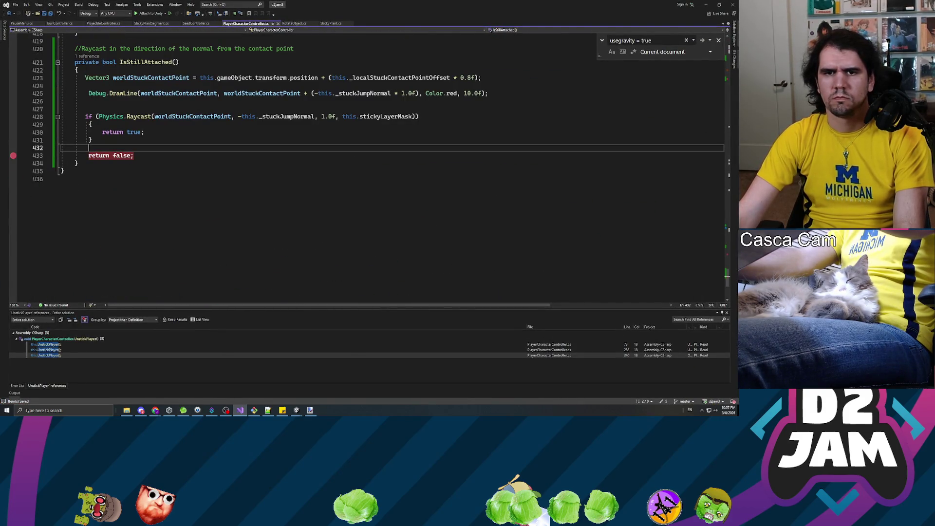
key(Return)
key(Return)
key(Up)
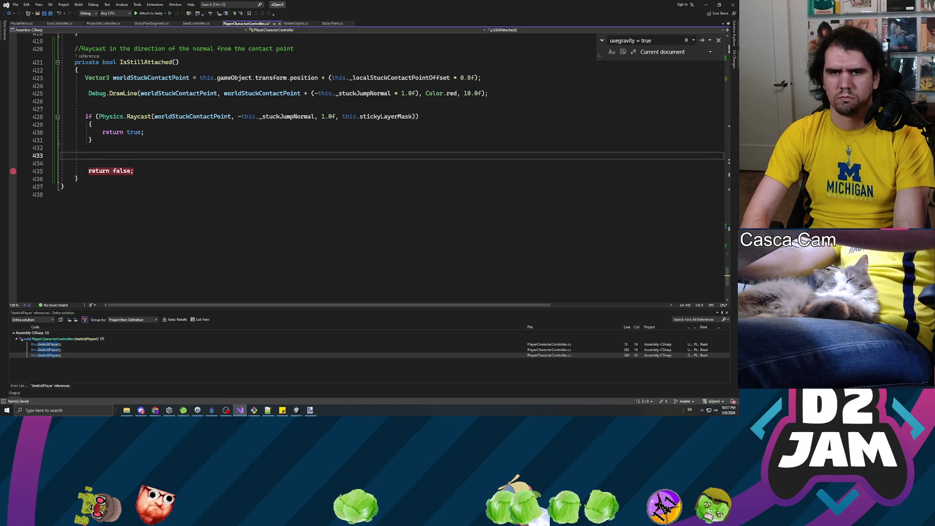
text(Instantiate D)
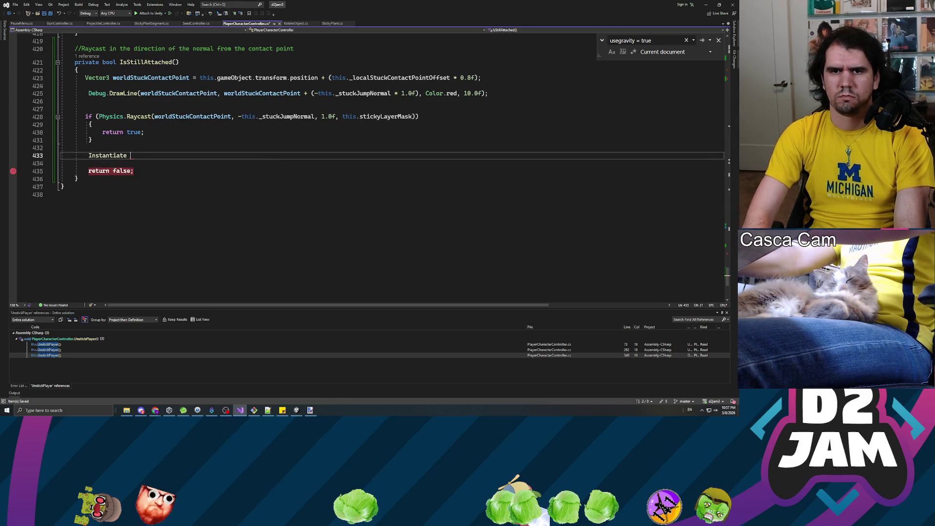
key(BackSpace)
key(BackSpace)
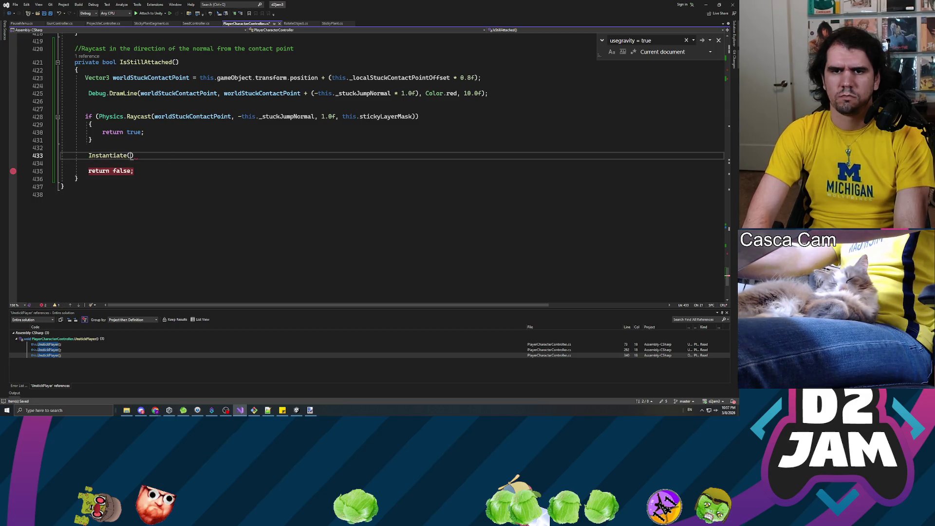
text((debugObject, )
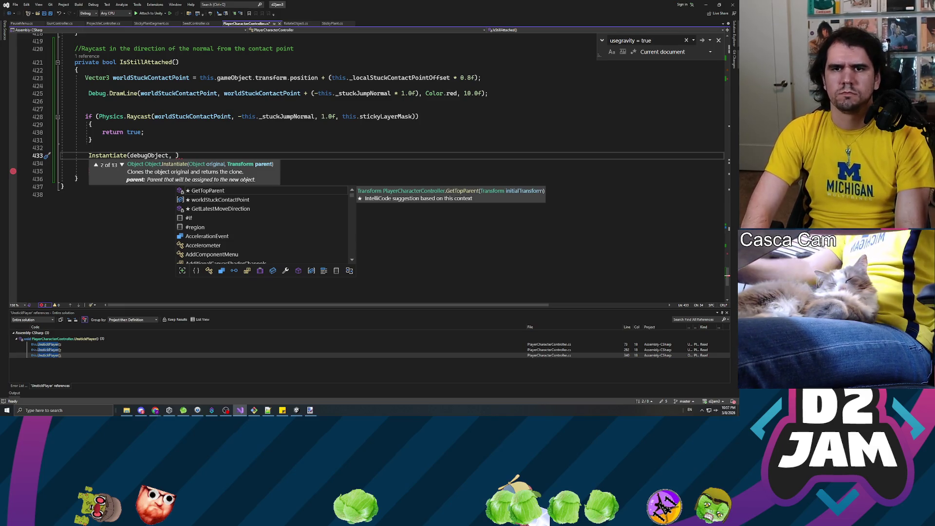
text(worldStuckCont)
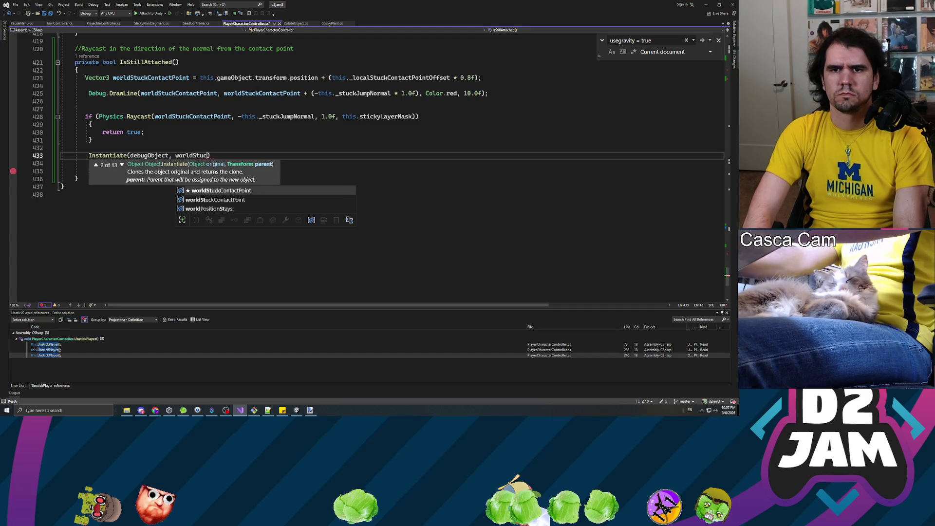
key(Tab)
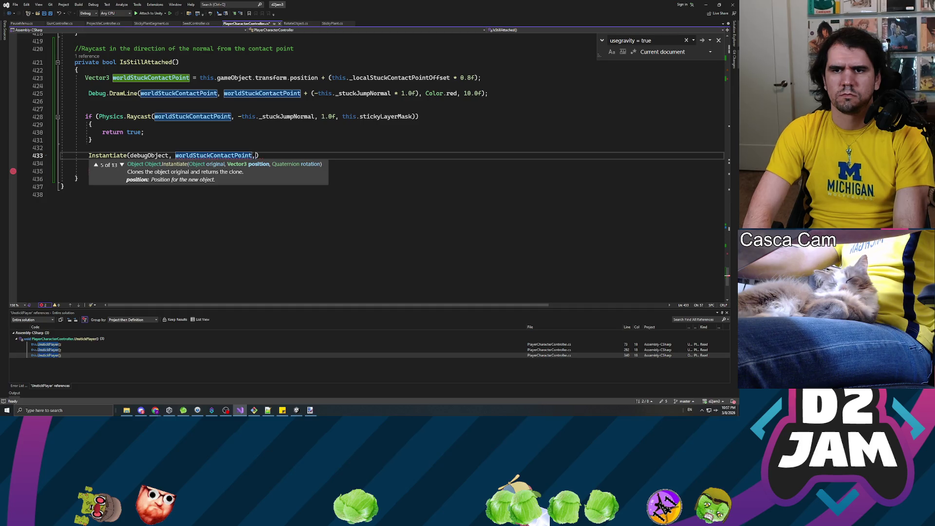
text(, new quaternion)
text(();)
key(Return)
Add a second Instantiate of debugObject at the copied raycast end-point expression and save.
text(Instantiate ()
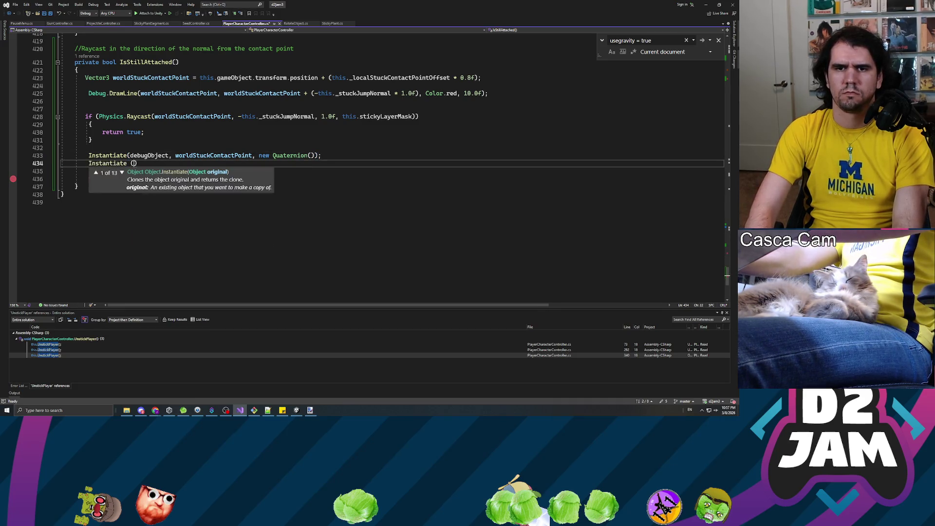
text(debugObject,)
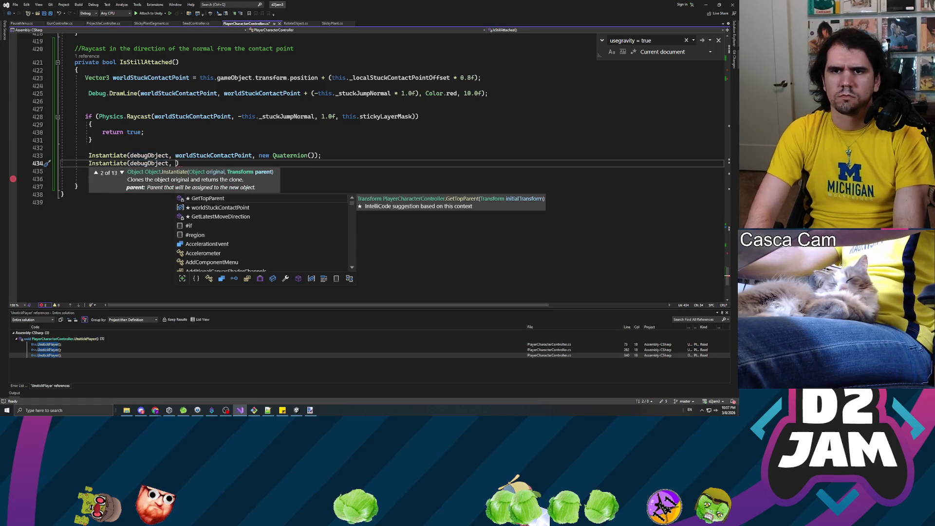
click(224, 93)
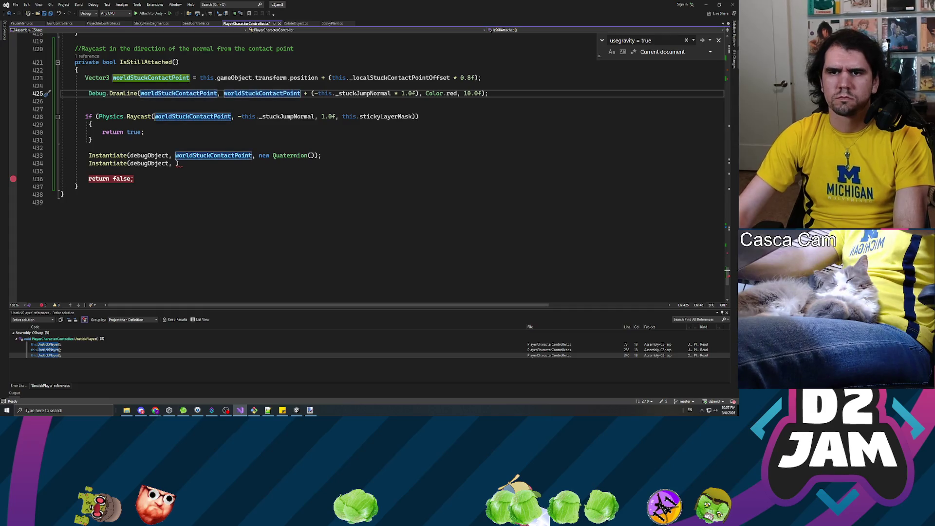
key(Right)
drag(280, 93, 333, 93)
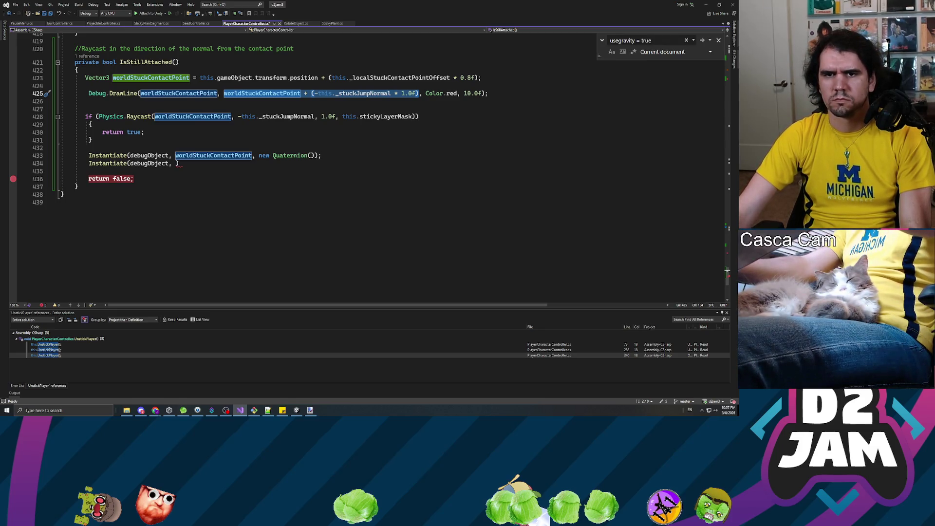
key(ctrl+c)
click(175, 163)
key(ctrl+v)
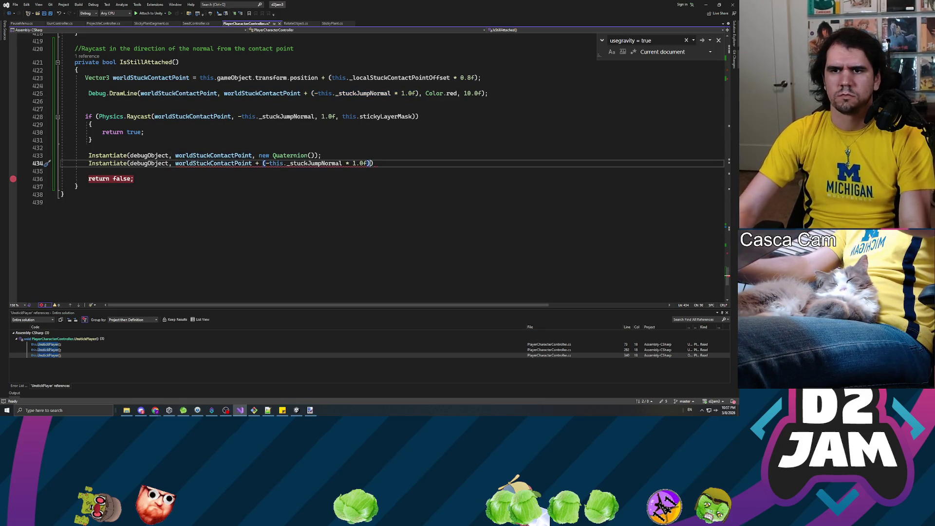
text(, new Quaternion());)
key(ctrl+s)
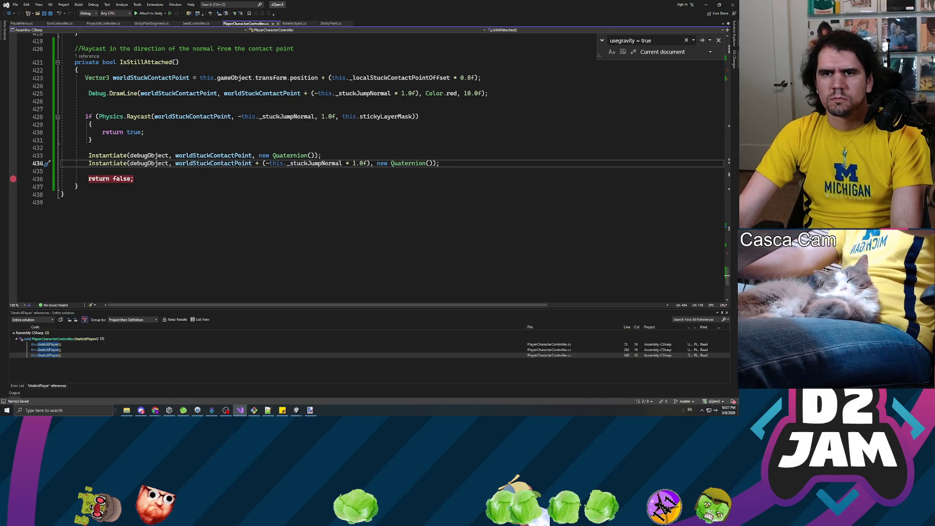
click(707, 5)
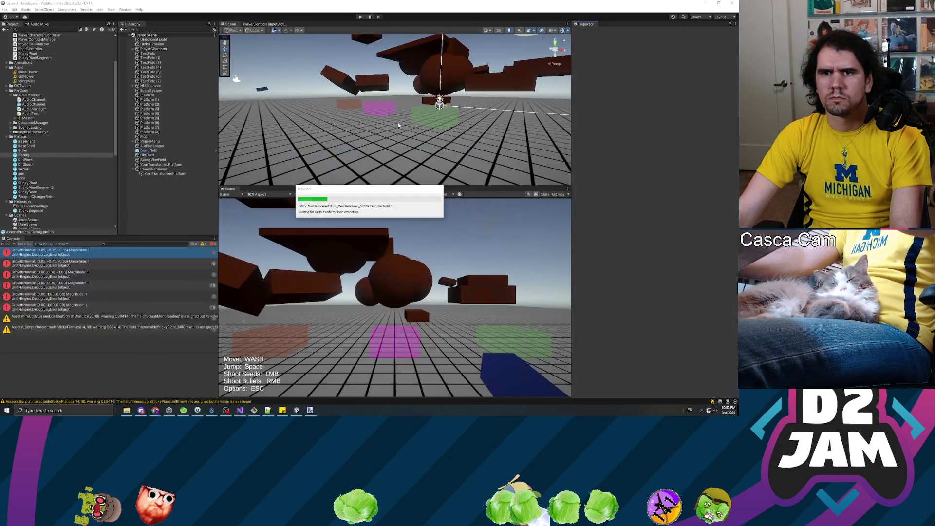
Clear the console and assign the Debug prefab as PlayerCharacter's Debug Object.
click(6, 244)
click(153, 49)
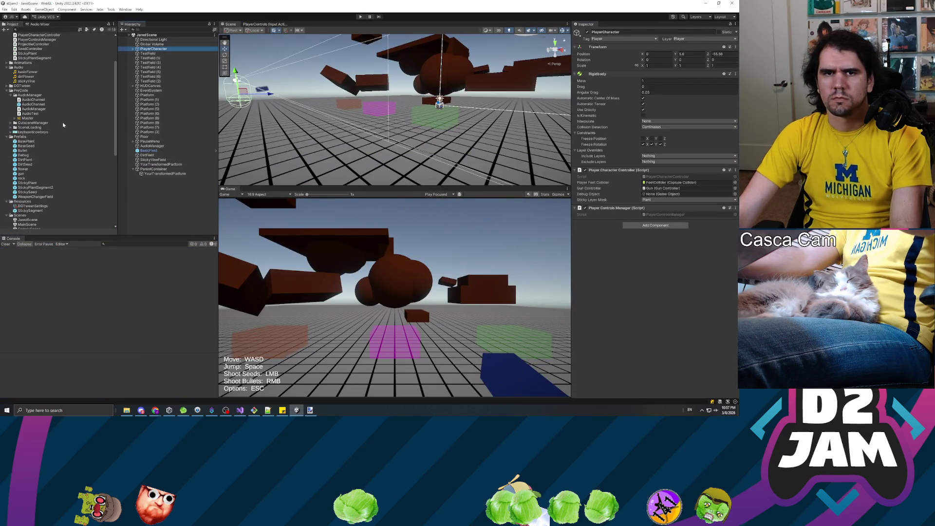
scroll(53, 123, up, 3)
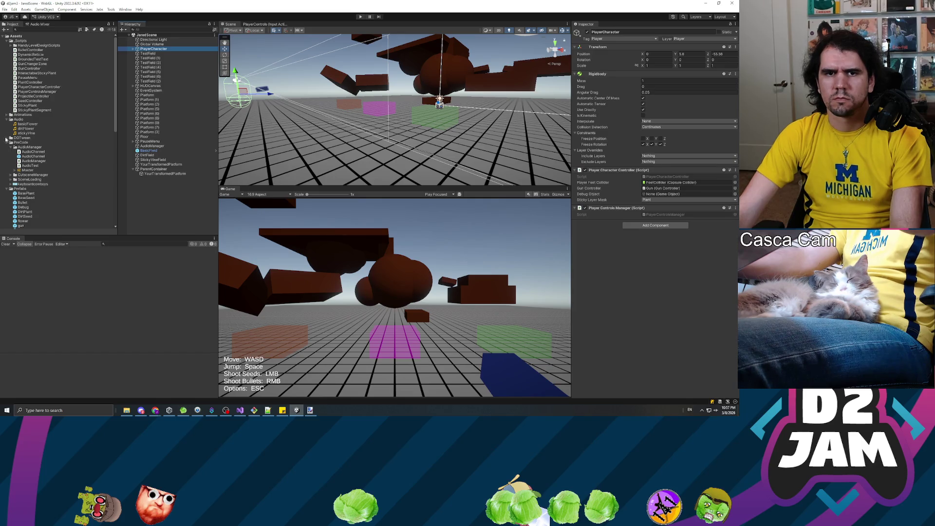
scroll(29, 161, down, 4)
drag(26, 138, 673, 197)
Start a playtest, shoot a vine into the brown platform, pause, and select a Debug(Clone) marker.
click(361, 17)
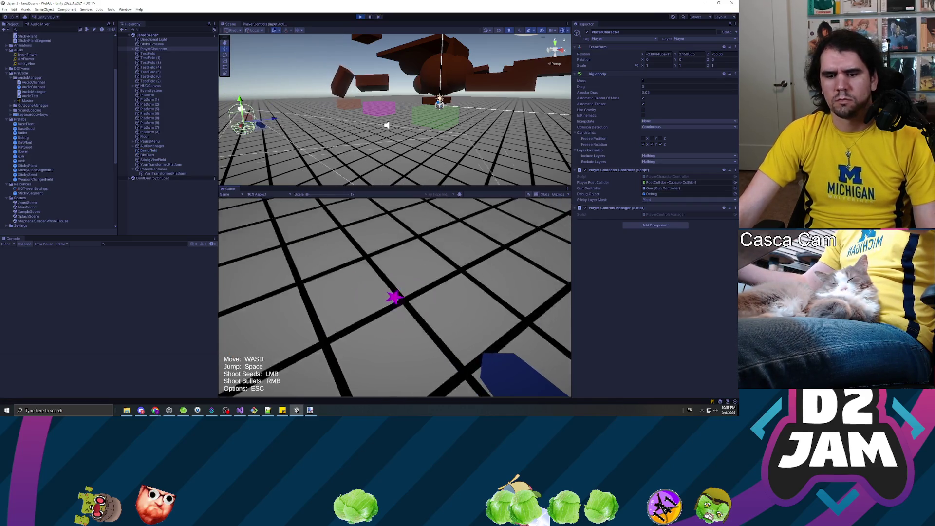
key(w)
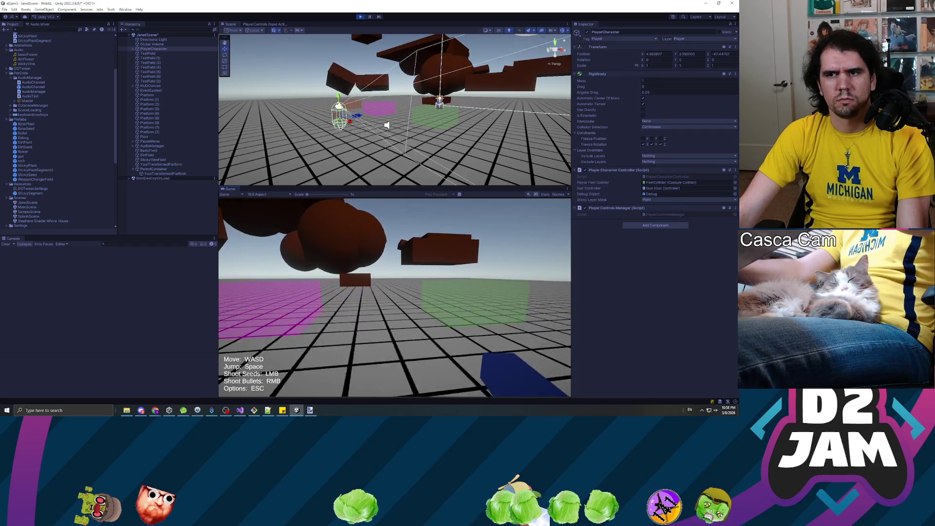
key(w)
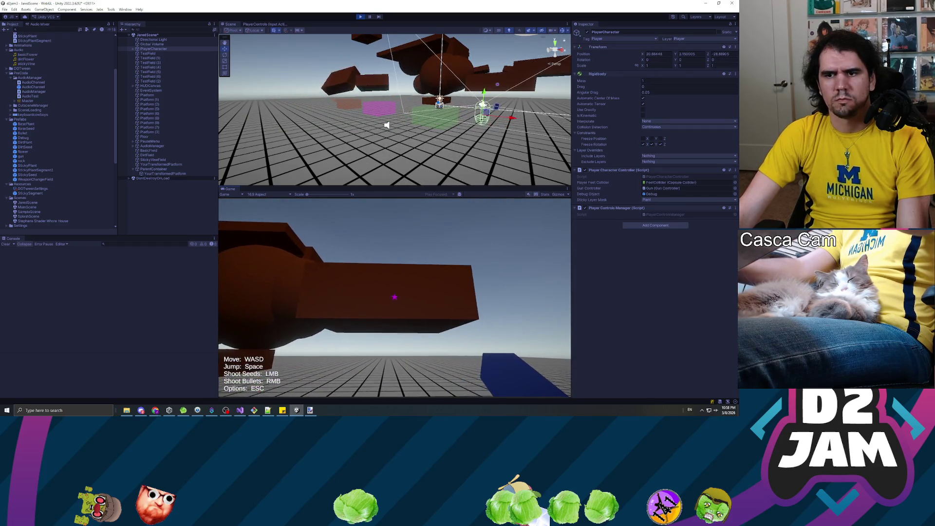
key(w)
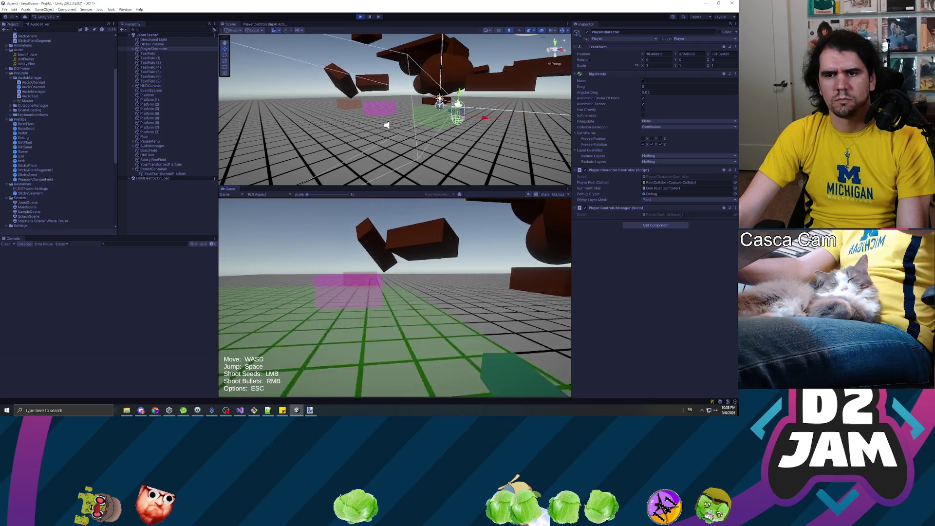
key(w)
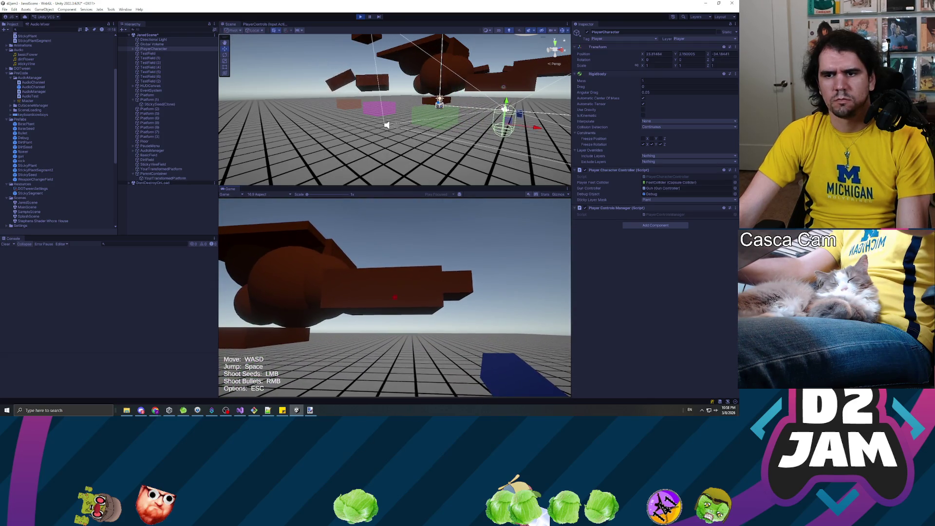
click(395, 298)
key(w)
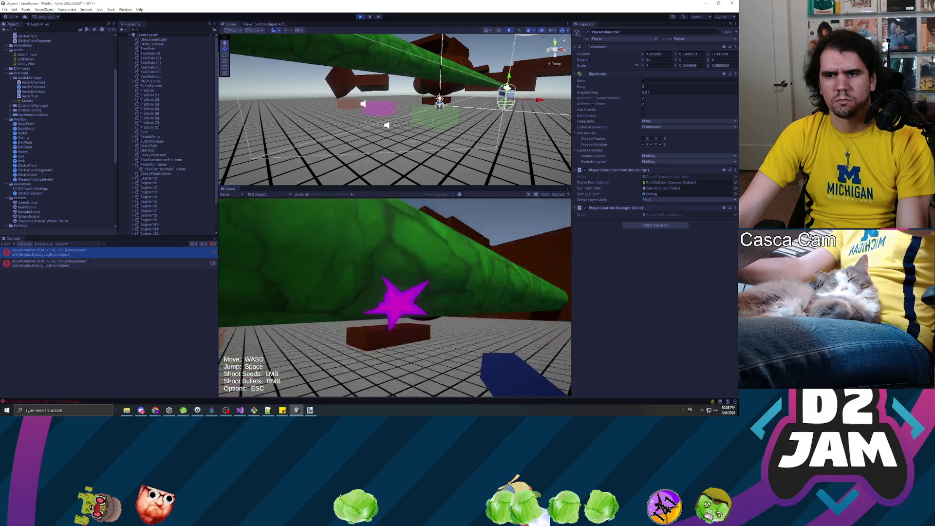
key(w)
key(Escape)
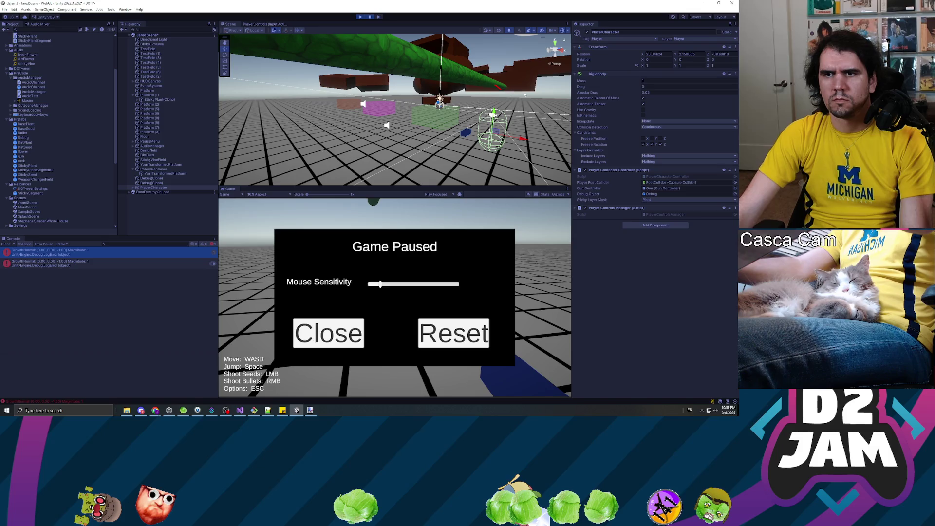
click(152, 178)
Frame and orbit around both Debug(Clone) markers near the green vine.
key(f)
mouse_move(370, 127)
mouse_down()
mouse_move(451, 78)
mouse_move(363, 117)
mouse_up()
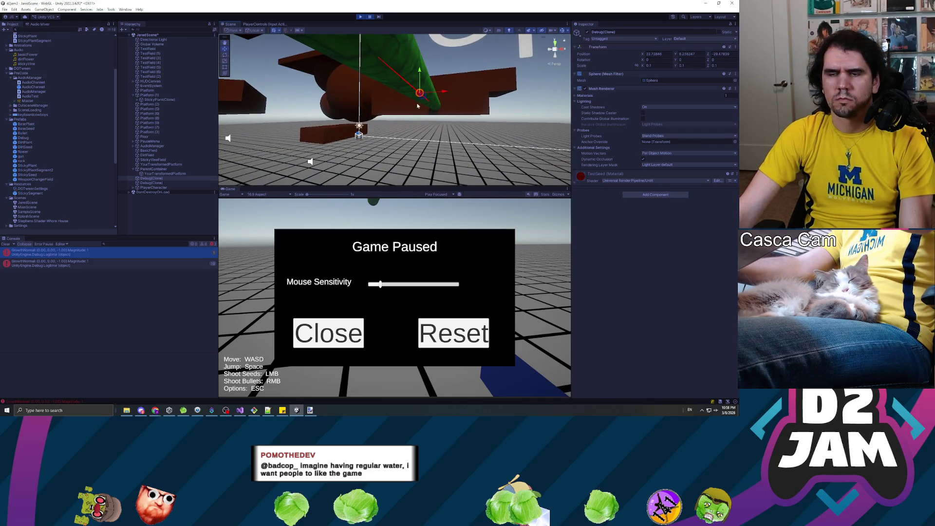
drag(417, 106, 430, 102)
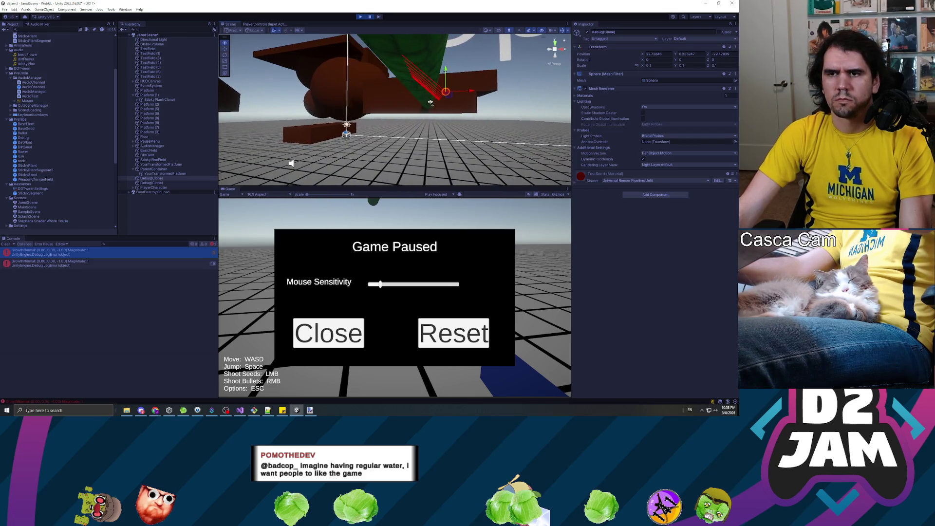
ctrl+click(160, 183)
mouse_move(449, 95)
mouse_down()
mouse_move(429, 149)
mouse_move(467, 149)
mouse_move(457, 121)
mouse_move(451, 125)
mouse_move(471, 131)
mouse_up()
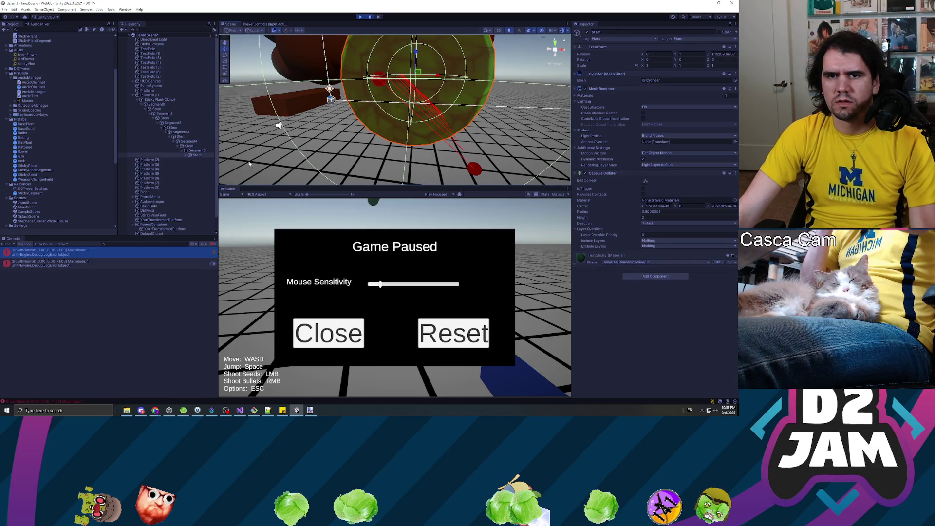
Inspect the StickyPlant(Clone) stem segments, then reselect the PlayerCharacter.
double_click(191, 155)
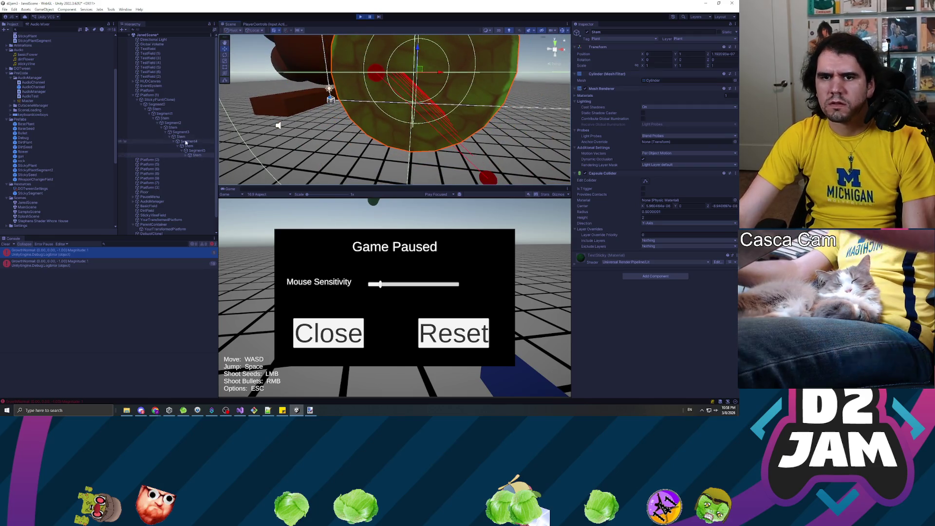
click(193, 151)
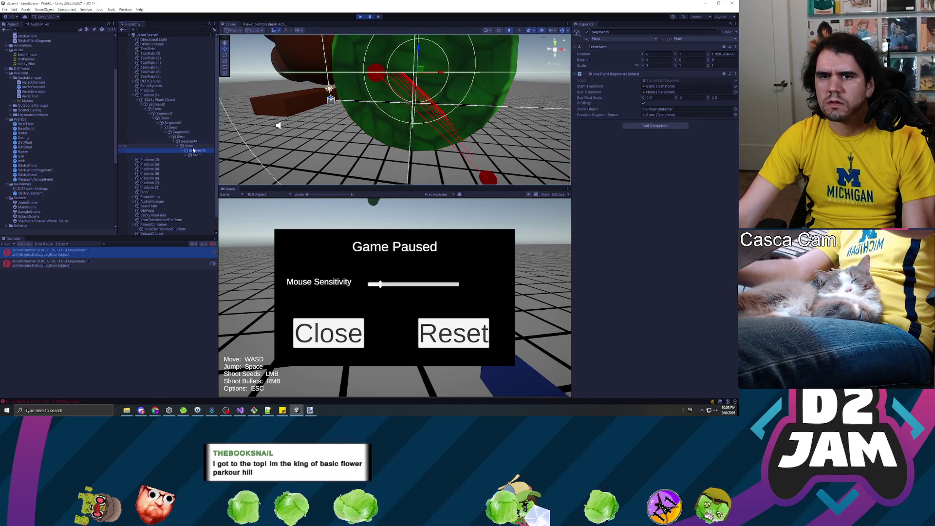
click(187, 141)
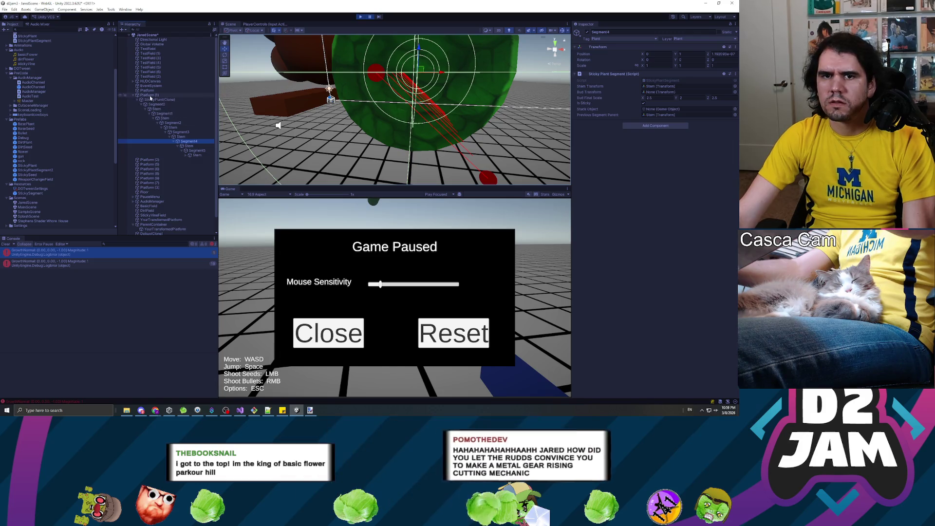
click(164, 99)
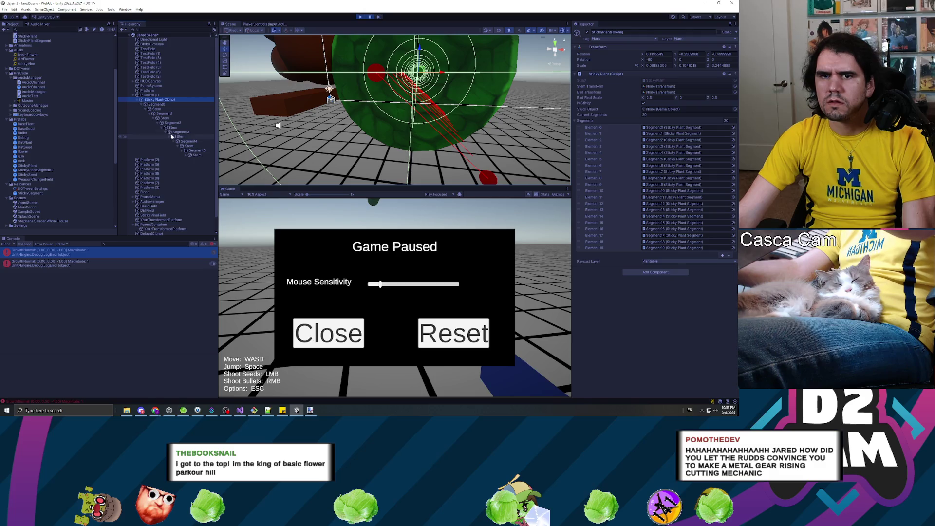
click(163, 105)
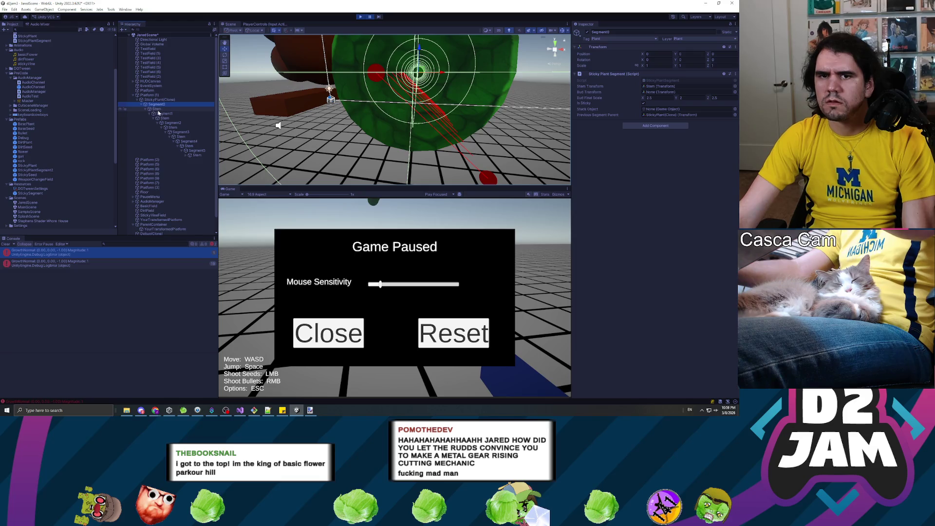
key(Down)
key(Down)
key(Down)
key(Down)
key(Down)
key(Down)
scroll(163, 156, down, 1)
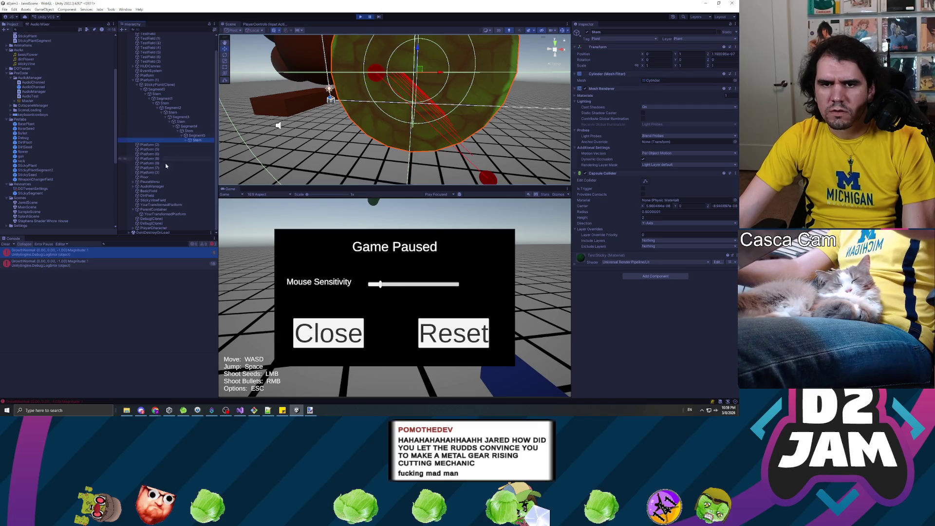
click(155, 228)
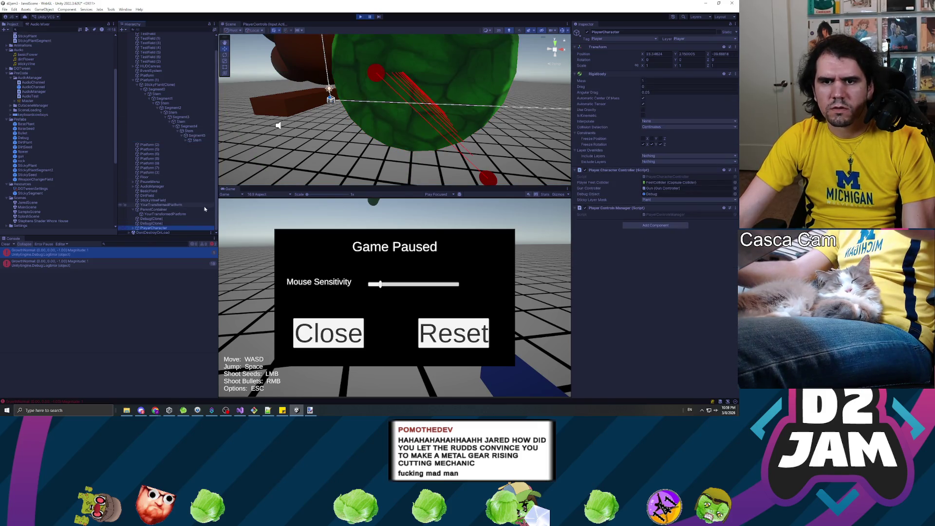
Stop the playtest and bring up the player controller code.
click(361, 18)
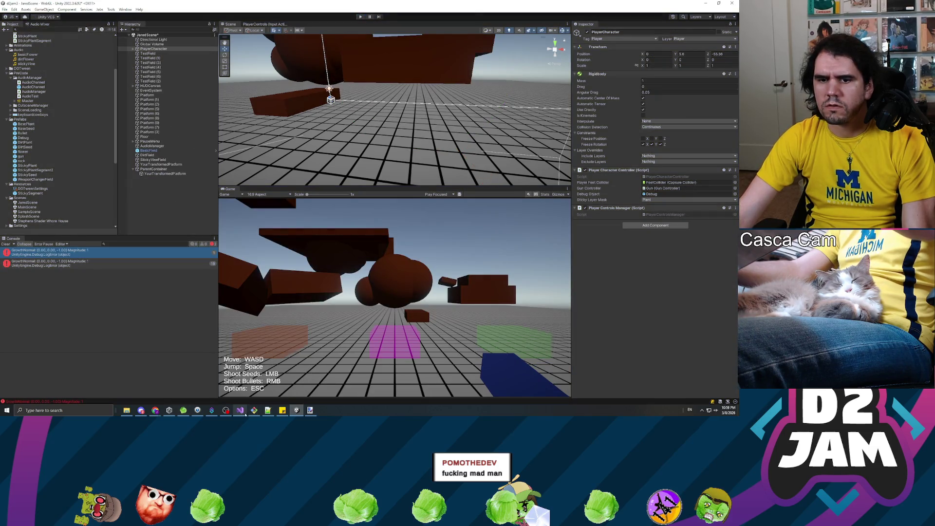
click(240, 410)
click(269, 163)
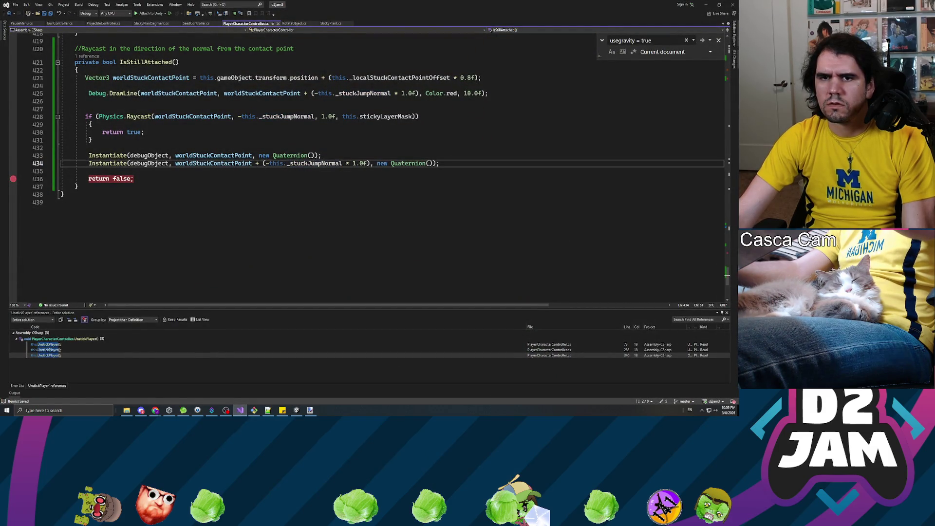
Delete the Raycast's direction and distance arguments and browse its overloads.
click(239, 116)
drag(239, 117, 313, 116)
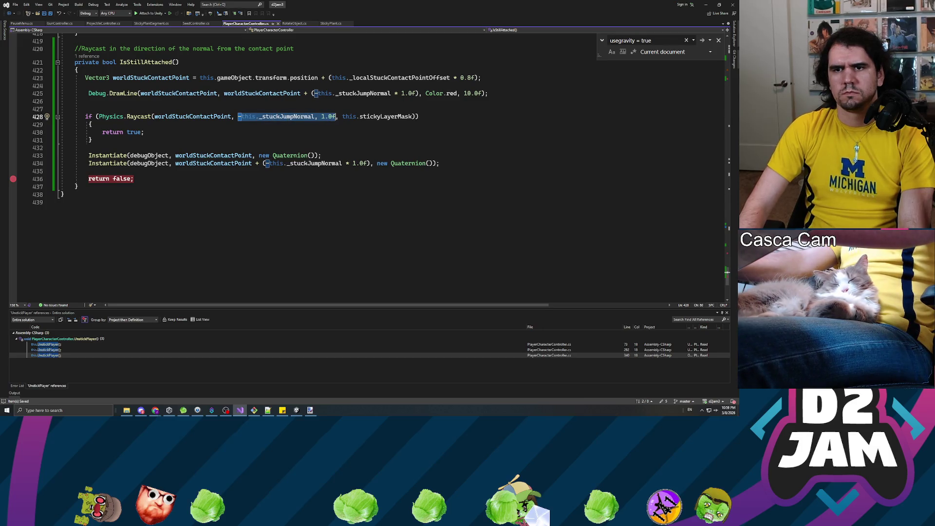
key(BackSpace)
key(BackSpace)
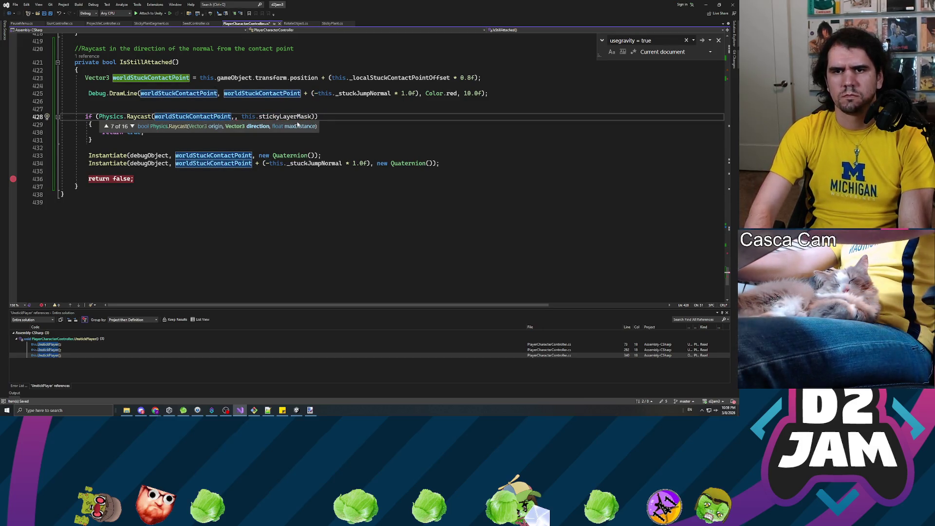
key(Down)
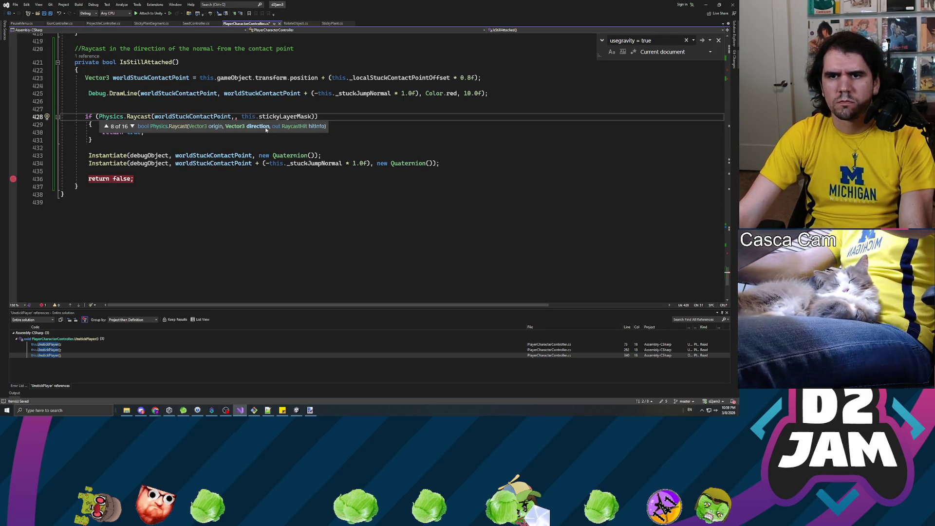
key(Down)
key(Down)
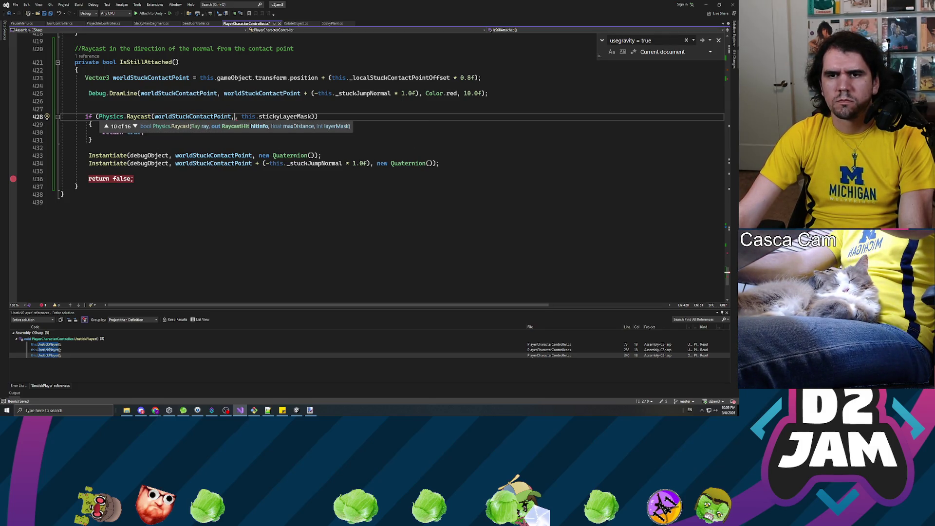
key(Down)
key(Down)
key(Down)
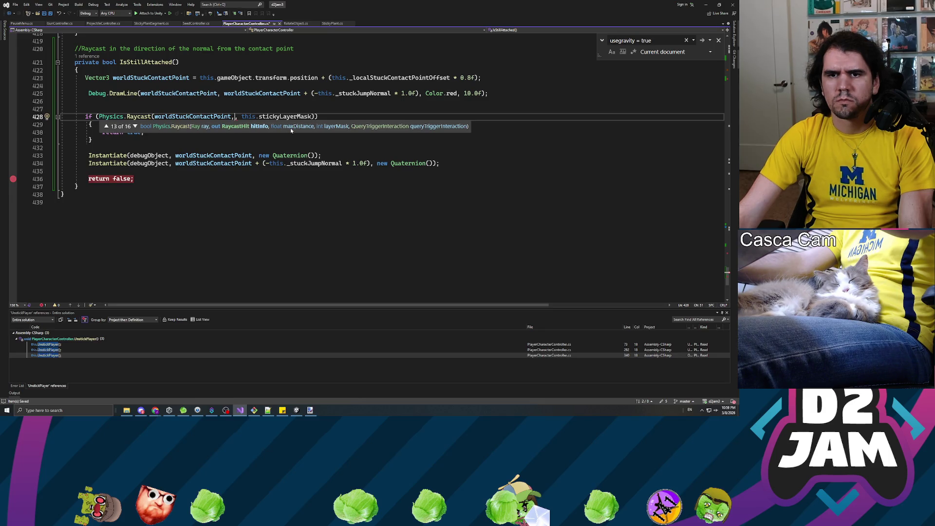
key(Down)
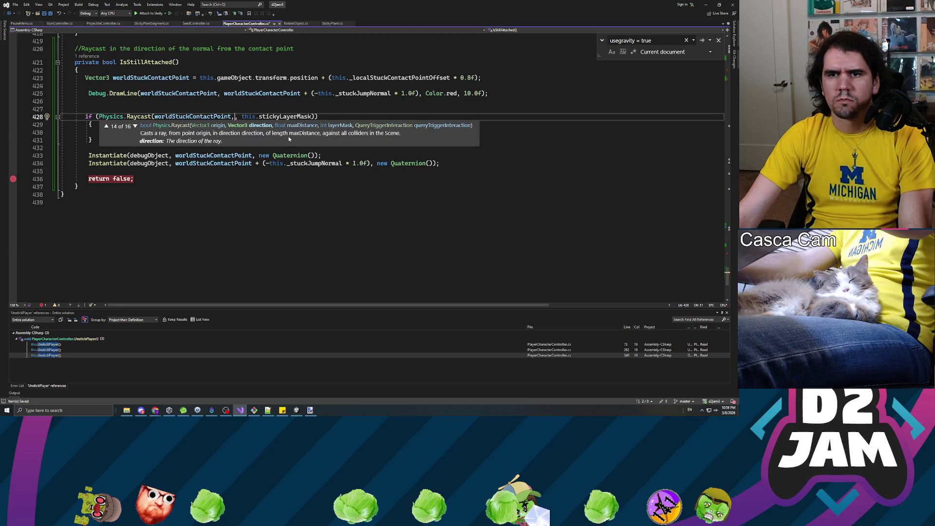
key(Down)
key(Down)
key(Down)
key(Down)
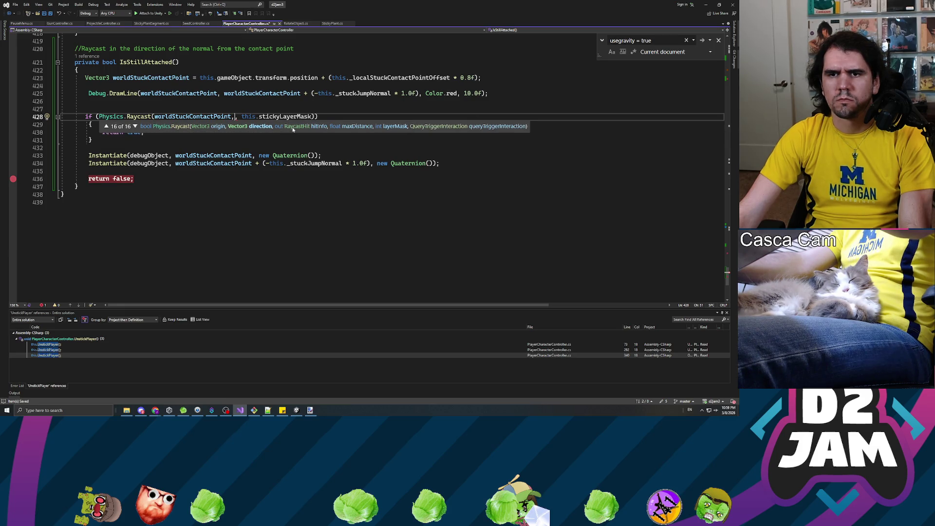
key(Down)
key(Down)
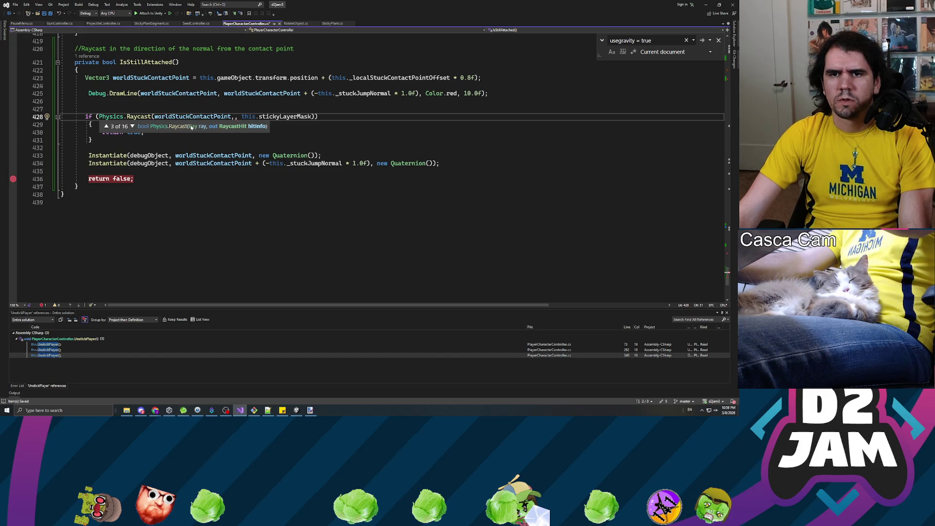
key(Down)
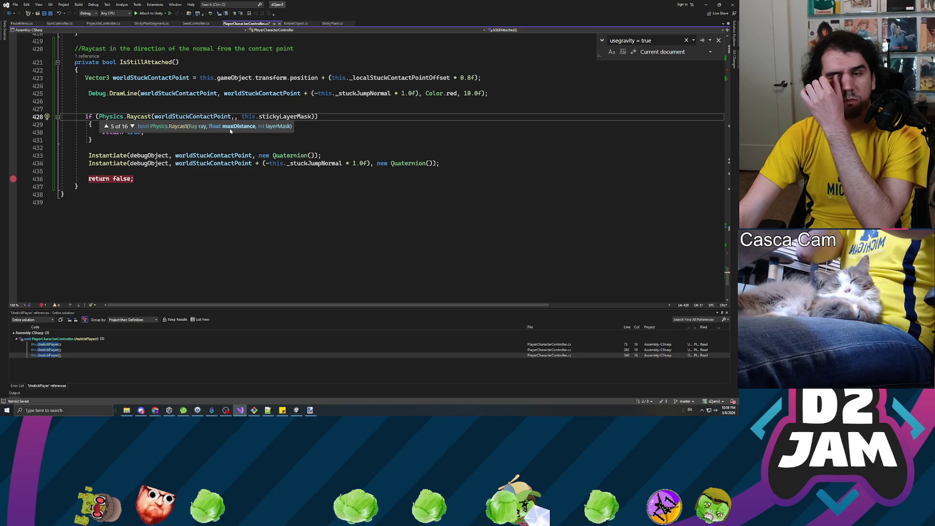
key(Down)
key(Down)
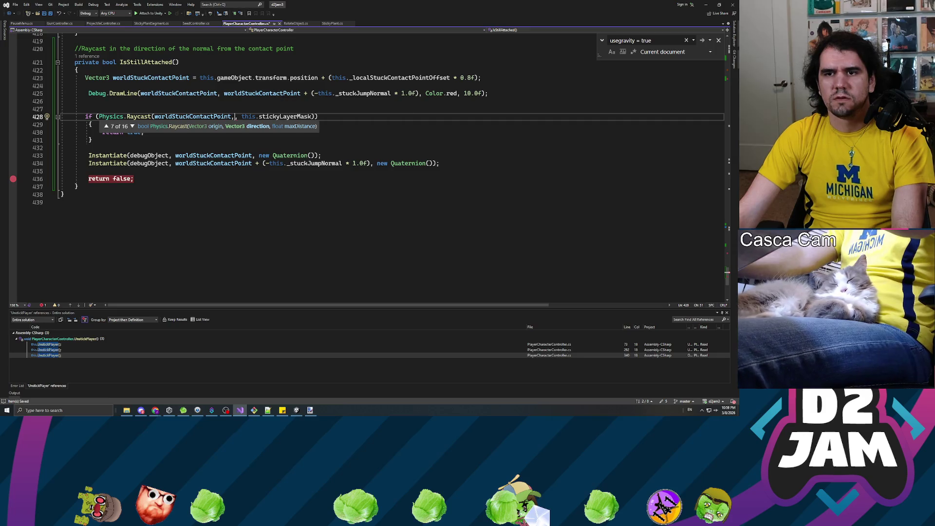
key(Escape)
Check the DrawLine call and worldStuckContactPoint uses, then add a comma after worldStuckContactPoint.
click(315, 93)
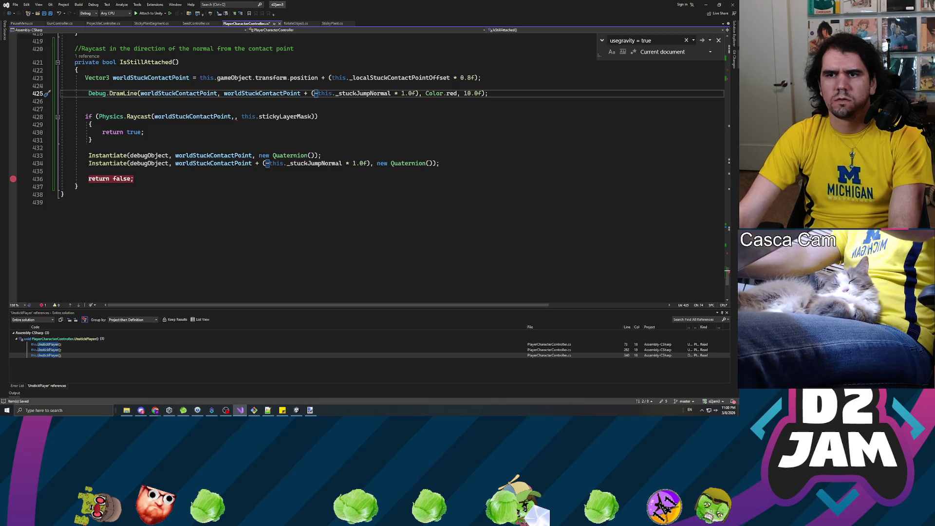
click(467, 78)
click(303, 93)
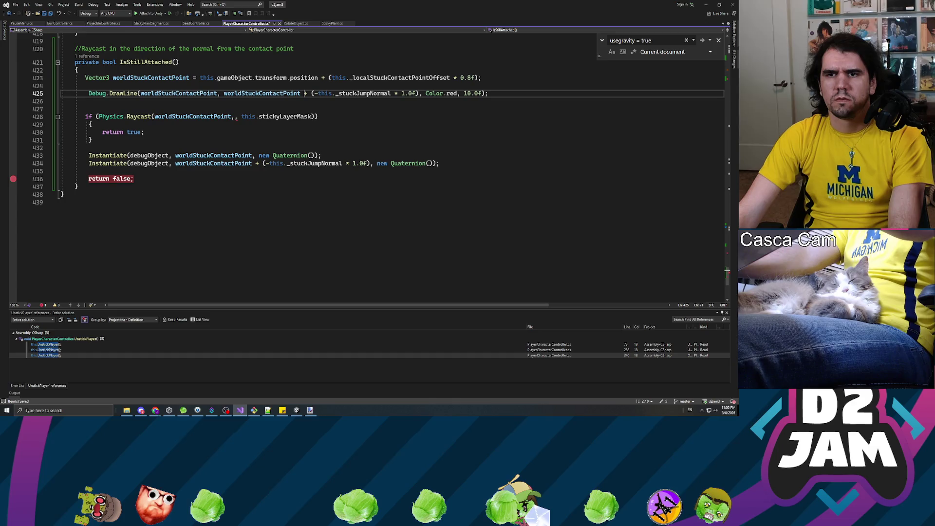
click(252, 163)
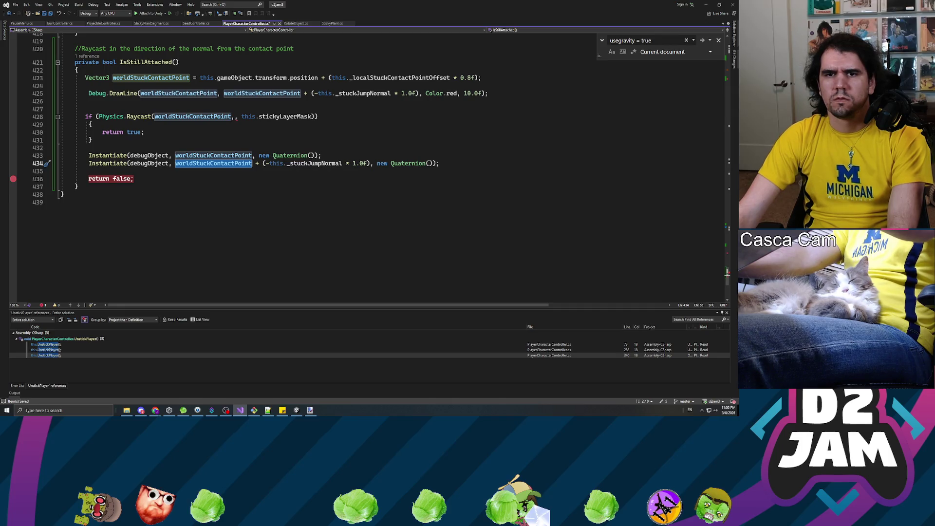
click(251, 93)
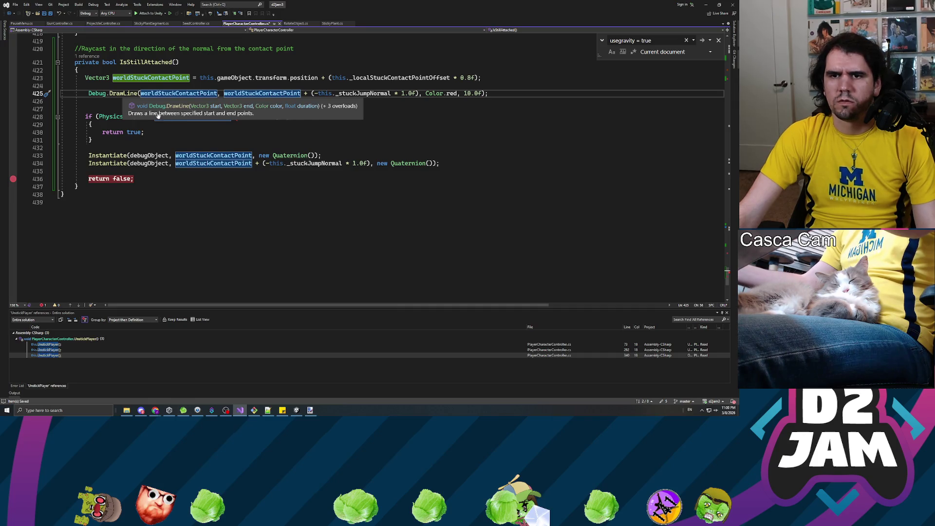
click(232, 116)
text(, , this.stickyLayerMask)))
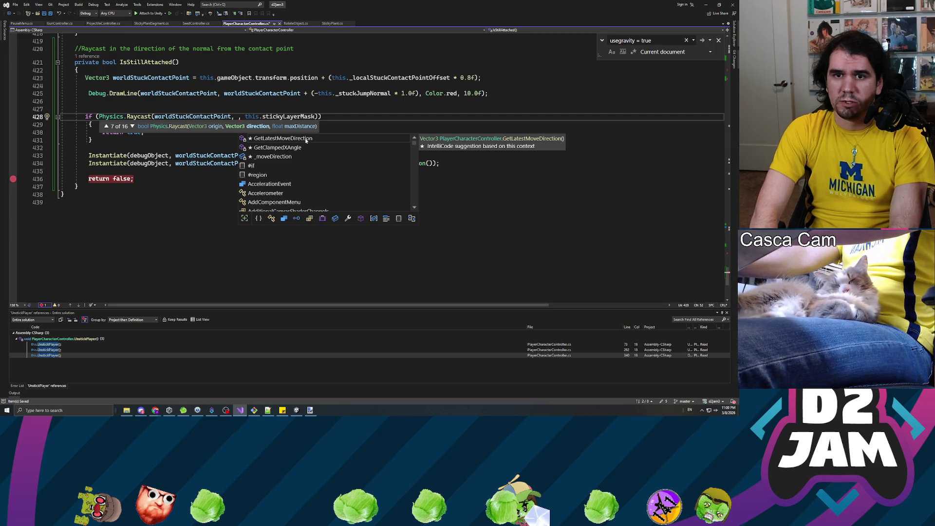
Set the Raycast direction to -this._stuckJumpNormal with distance 1.0f and save the script.
key(Escape)
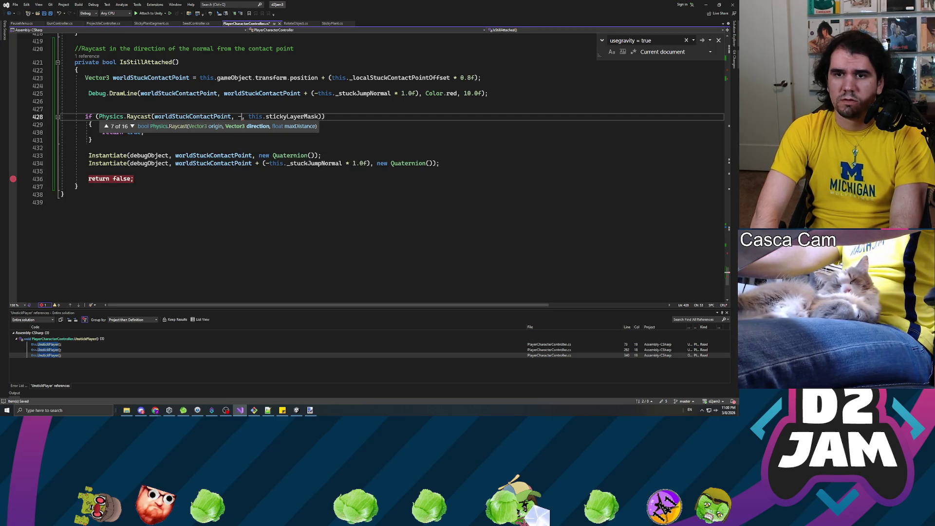
text(-this._)
text(stuckJum)
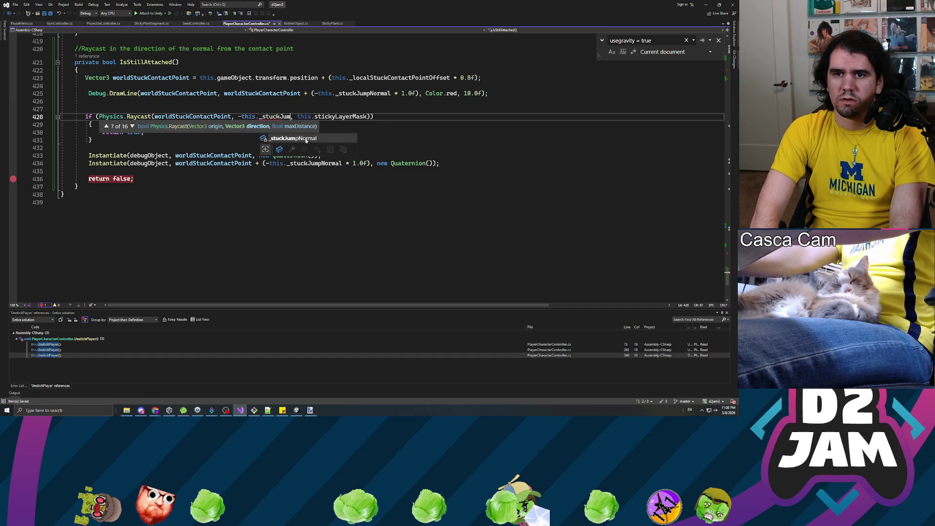
key(Tab)
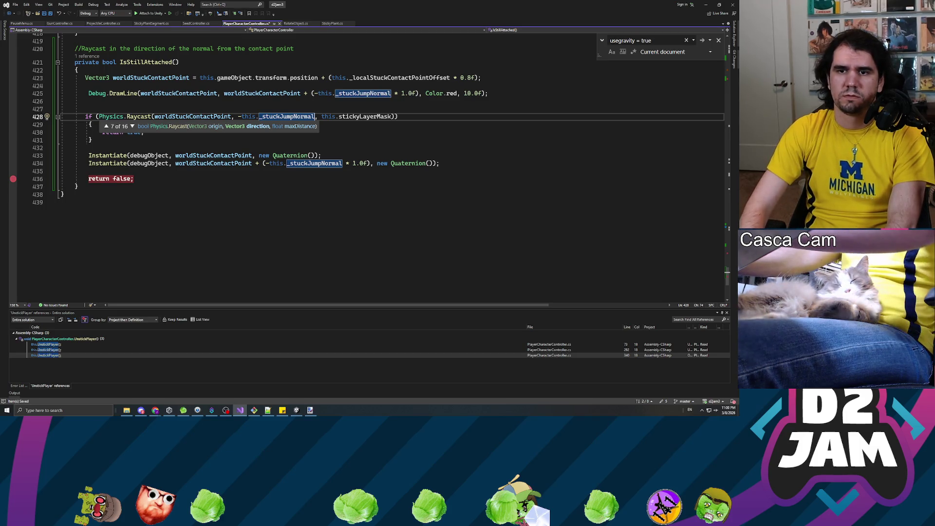
key(Right)
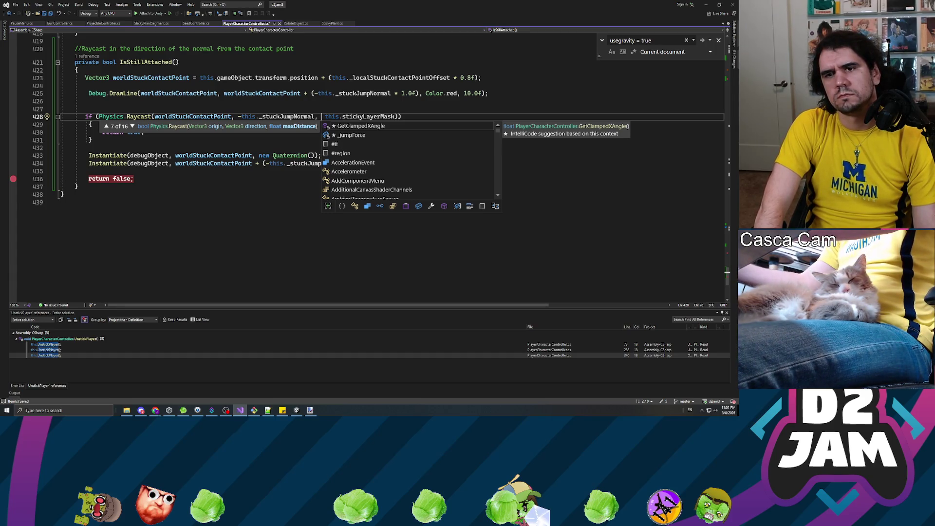
text(1.0f)
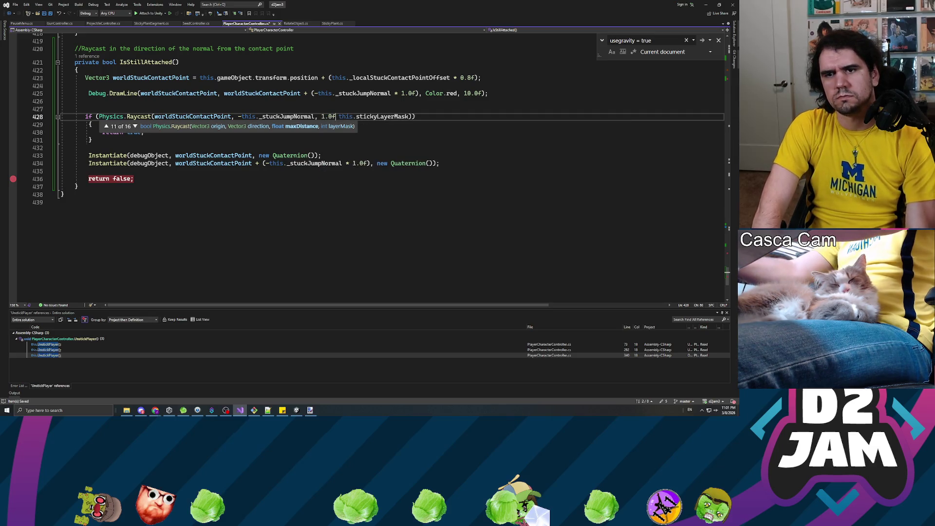
text(,)
key(ctrl+s)
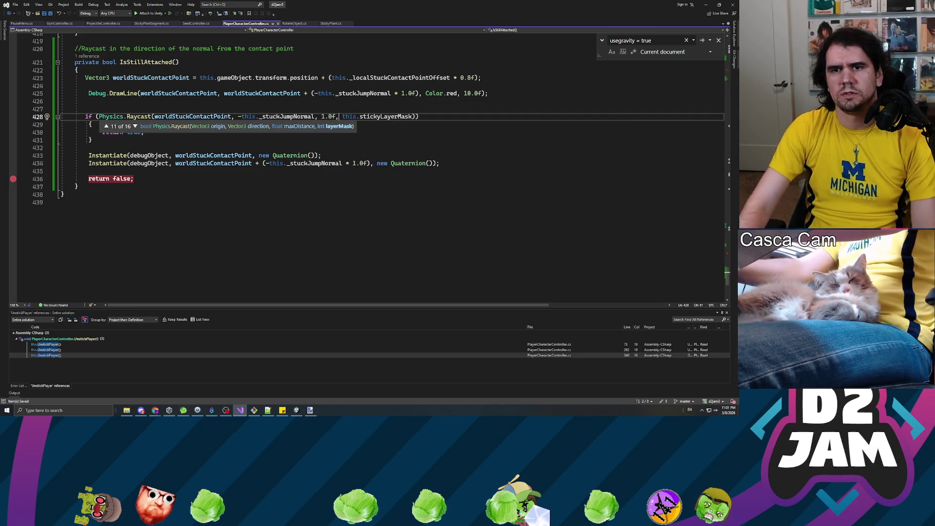
click(85, 86)
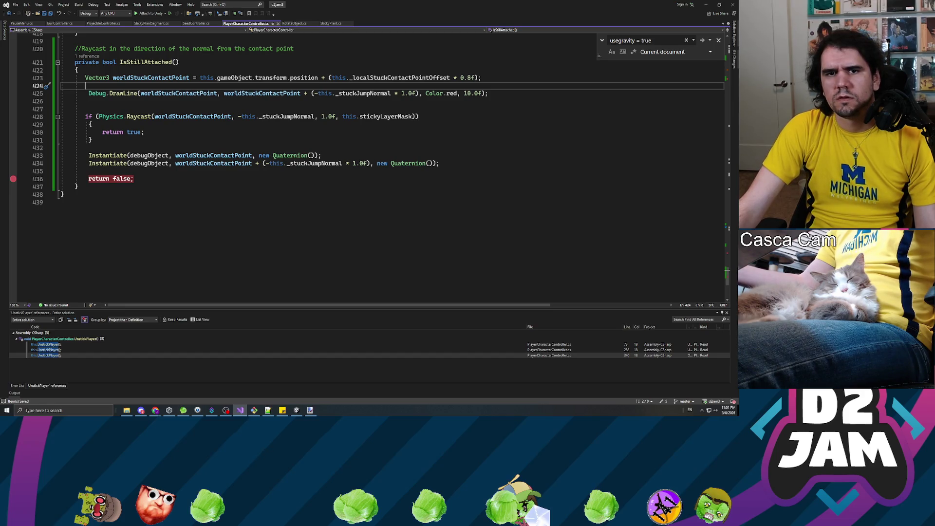
key(alt+Tab)
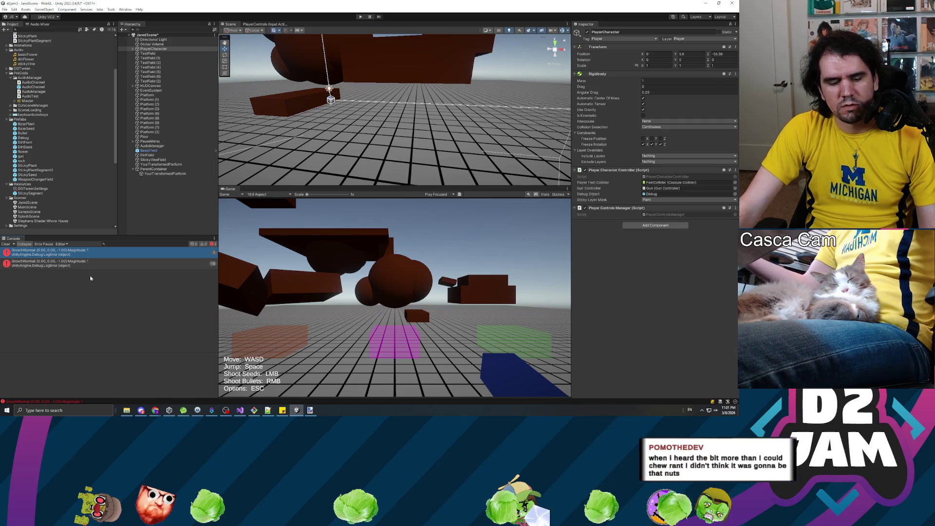
Start Play mode and shoot three seeds at the brown block while climbing the stalks, then jump off and pause.
click(360, 17)
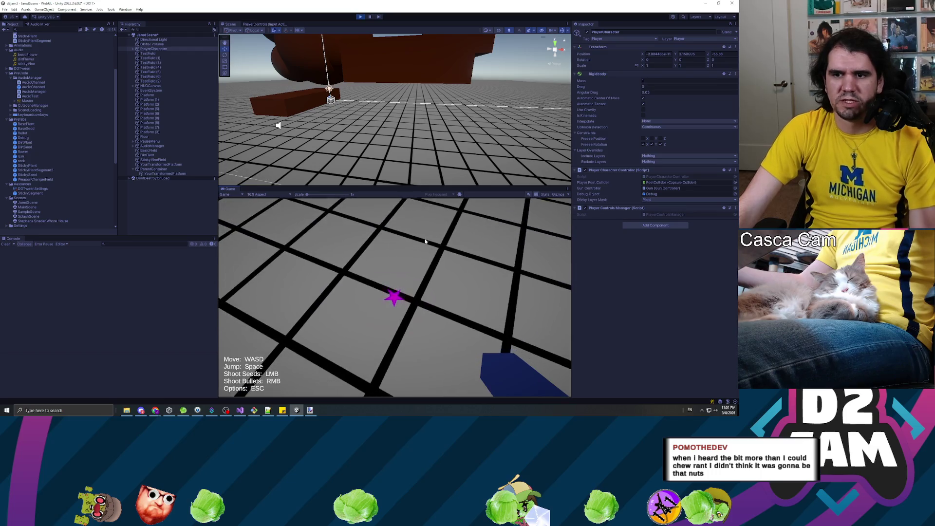
key(w)
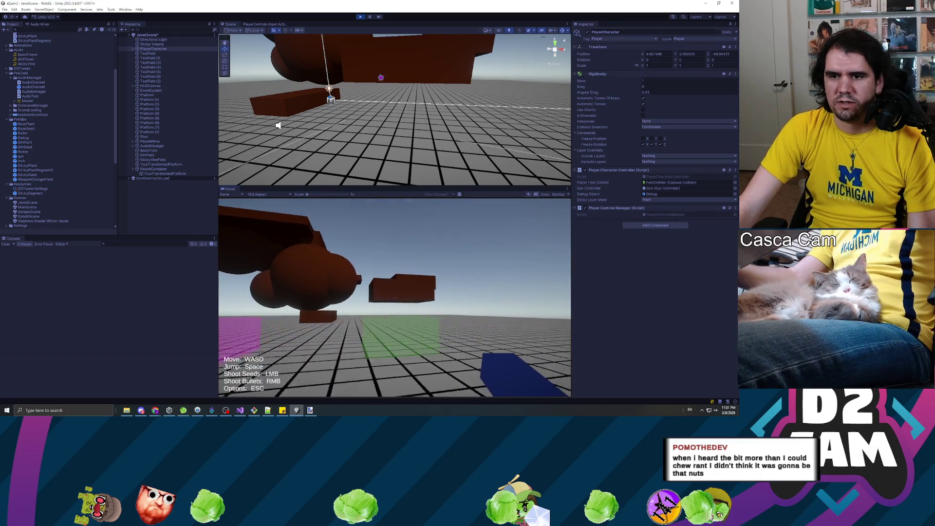
click(395, 297)
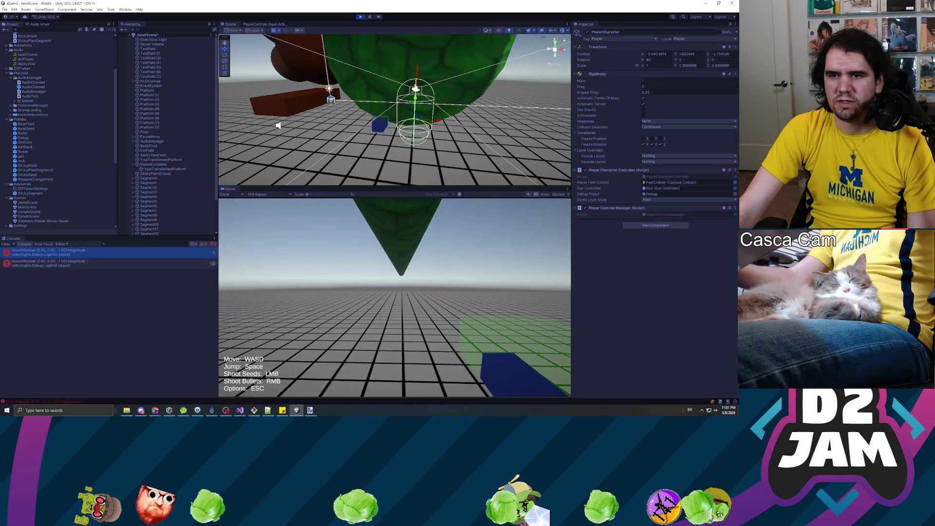
click(395, 297)
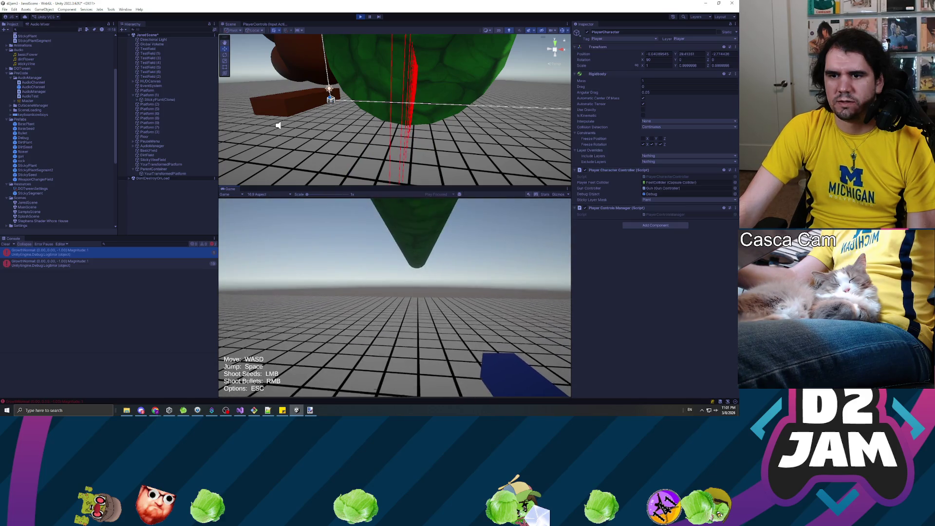
click(394, 297)
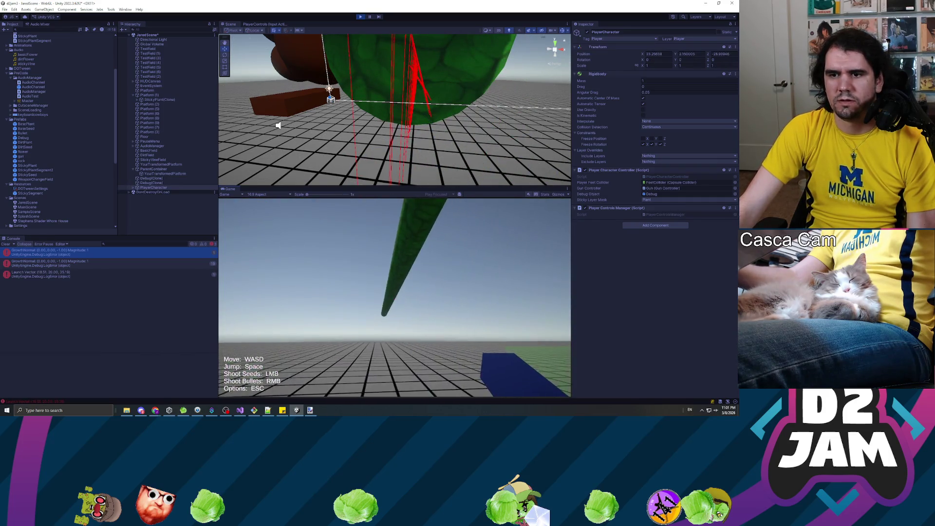
key(space)
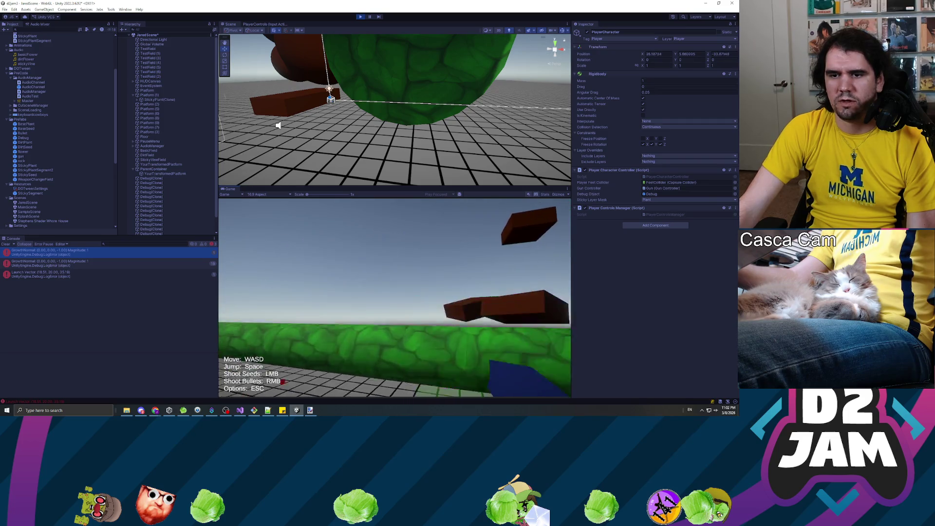
key(Escape)
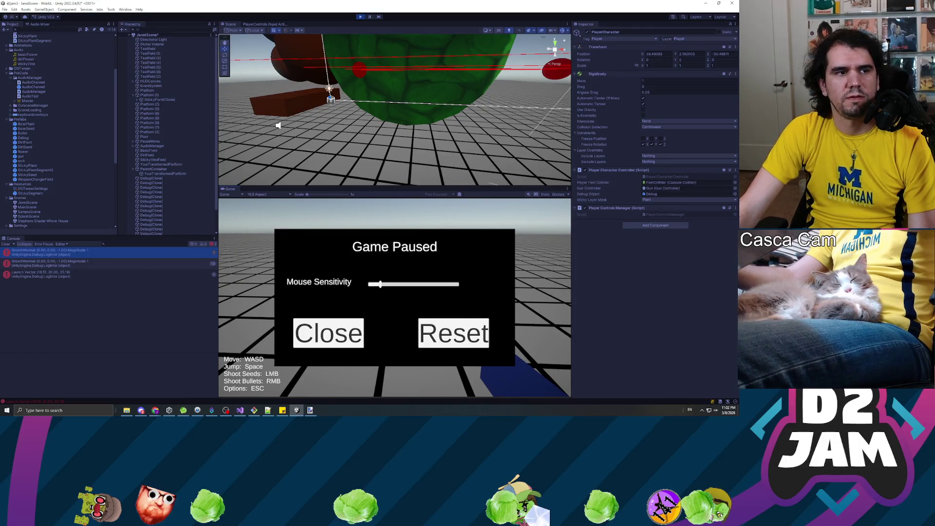
Resume the paused game and walk the player to jump onto the upright green vine.
key(alt+Tab)
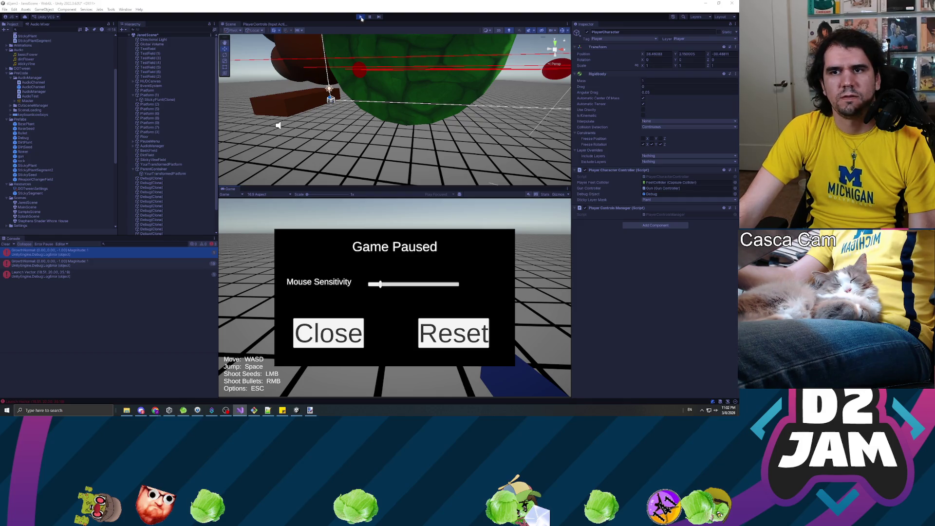
key(alt+Tab)
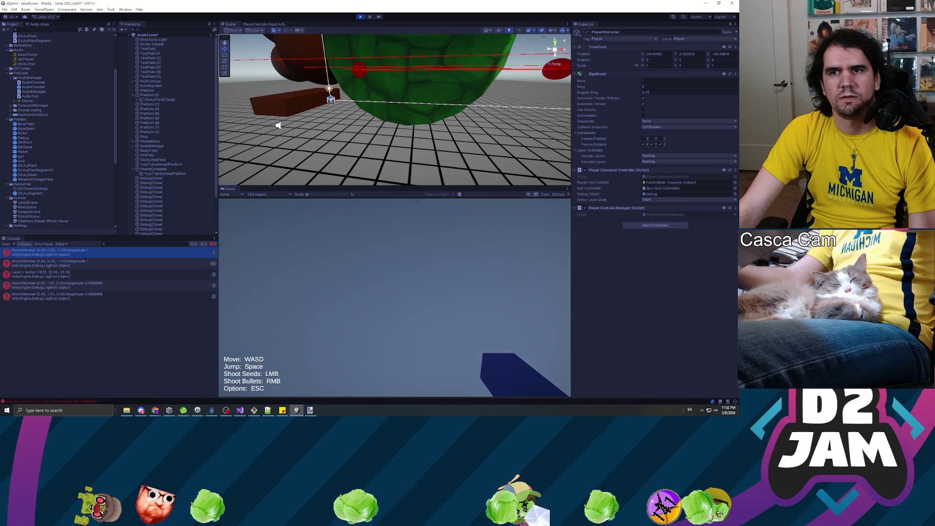
key(Escape)
key(Escape)
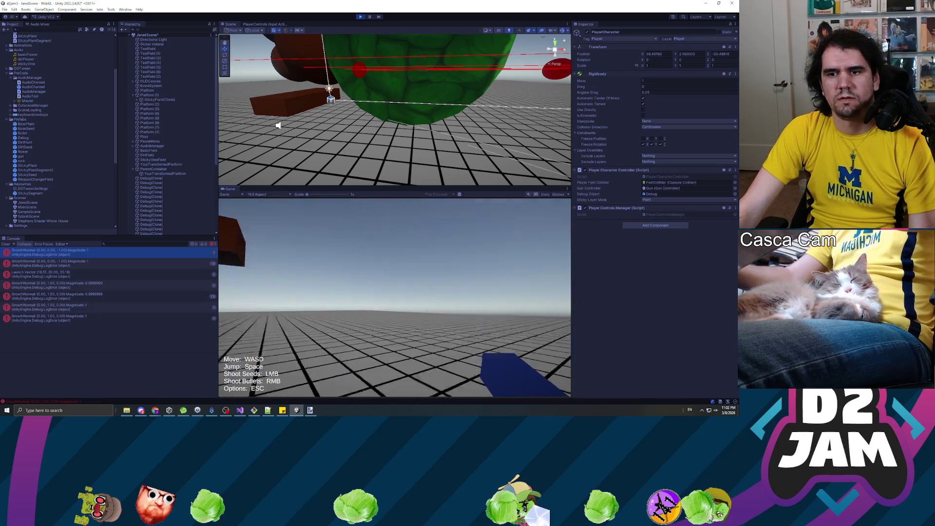
key(w)
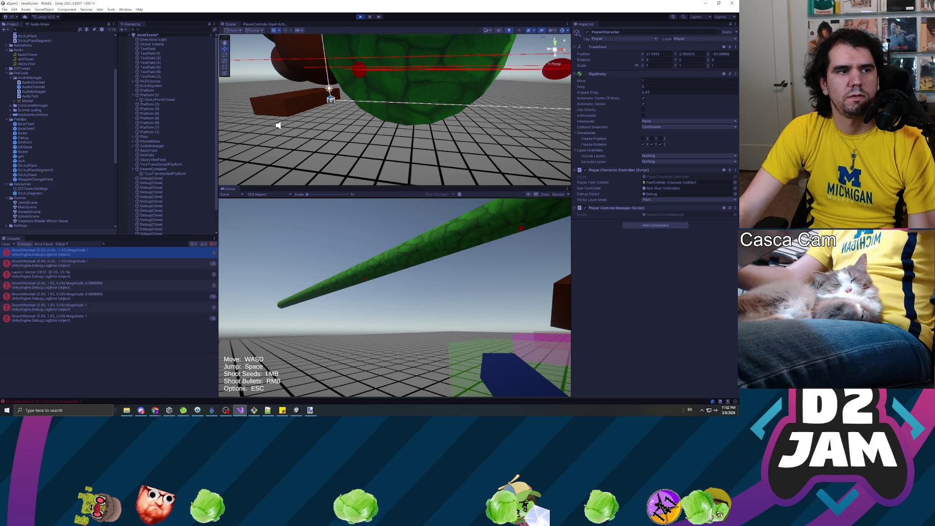
key(w)
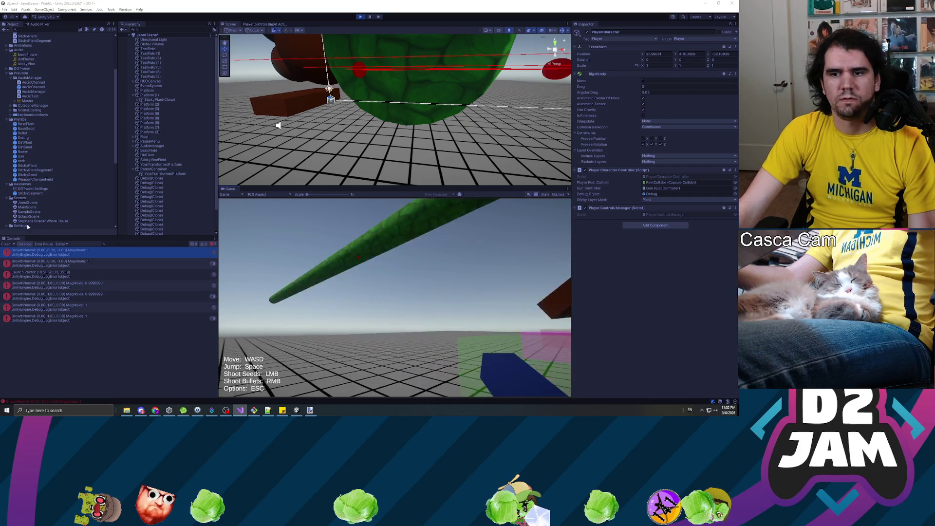
key(w)
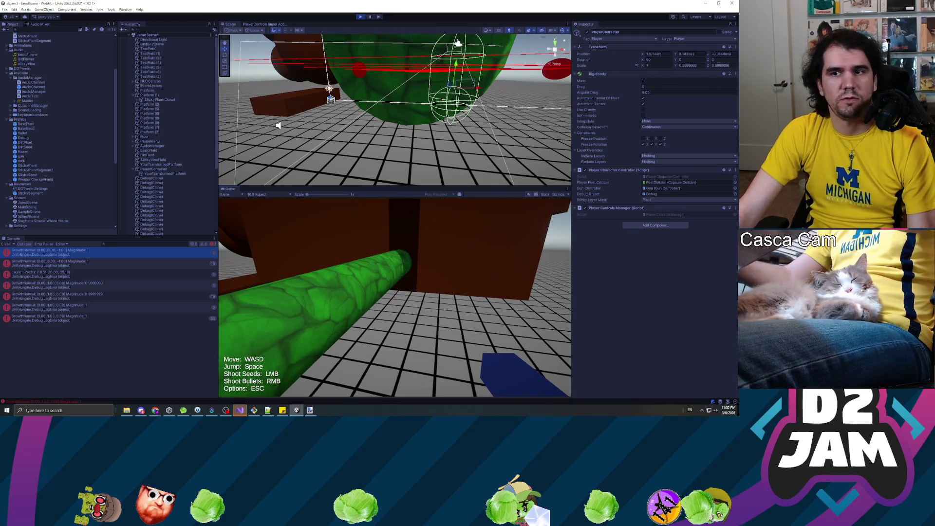
Exit Play mode so the scene resets to its starting layout.
key(alt+Tab)
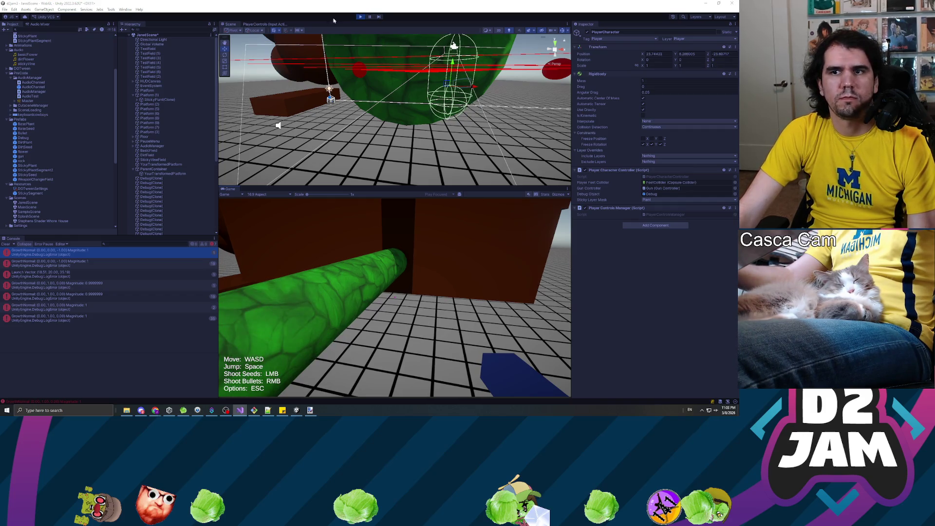
click(359, 17)
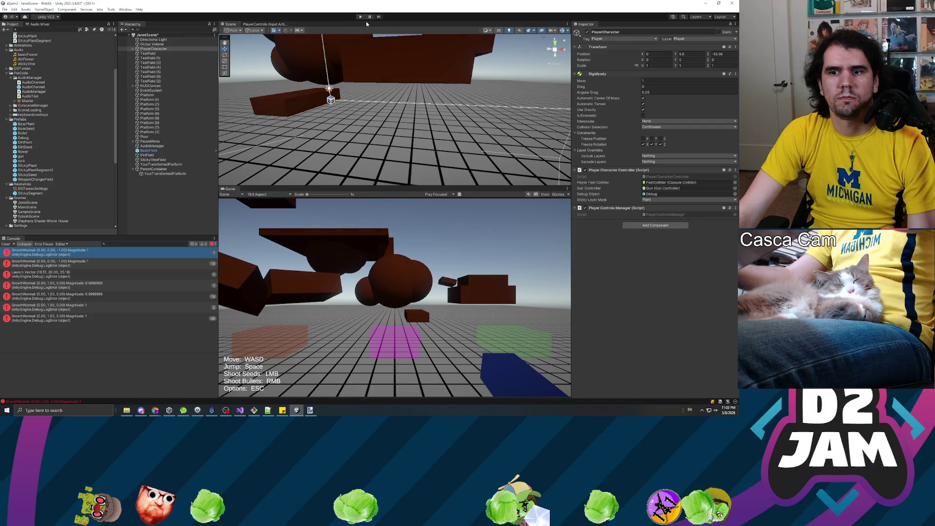
key(alt+Tab)
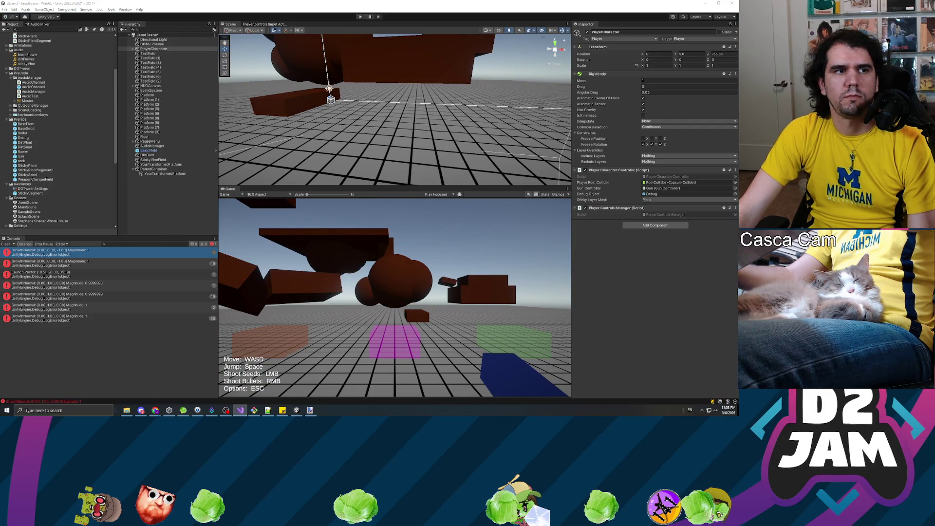
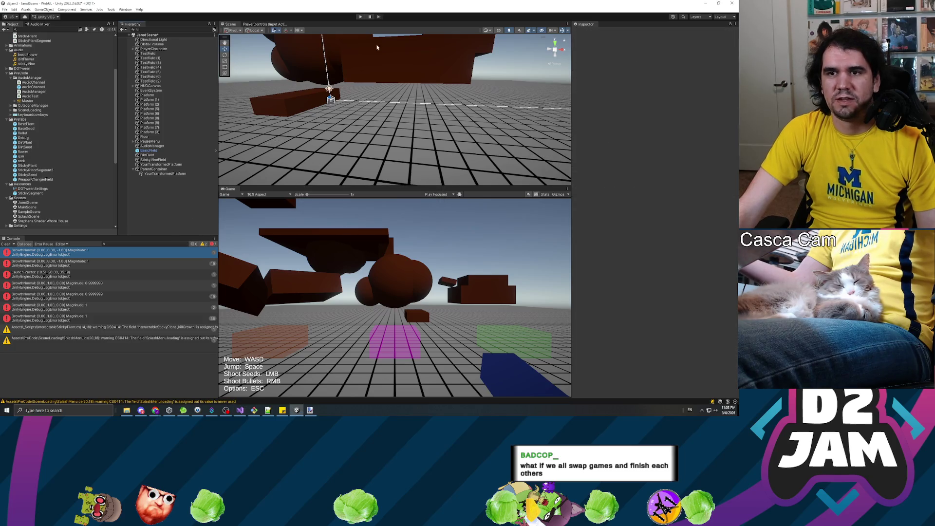
Start Play mode, shoot a seed at the brown platform to grow a vine, and pause.
click(360, 17)
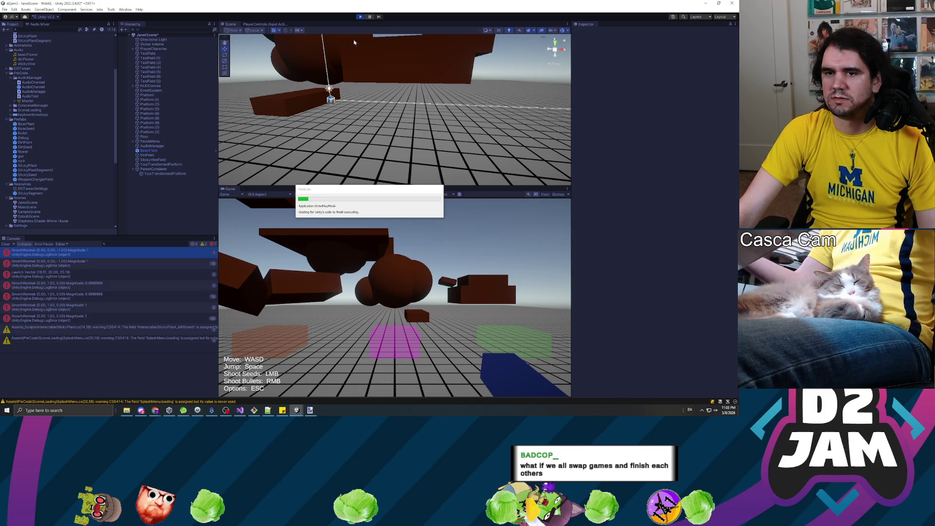
click(428, 336)
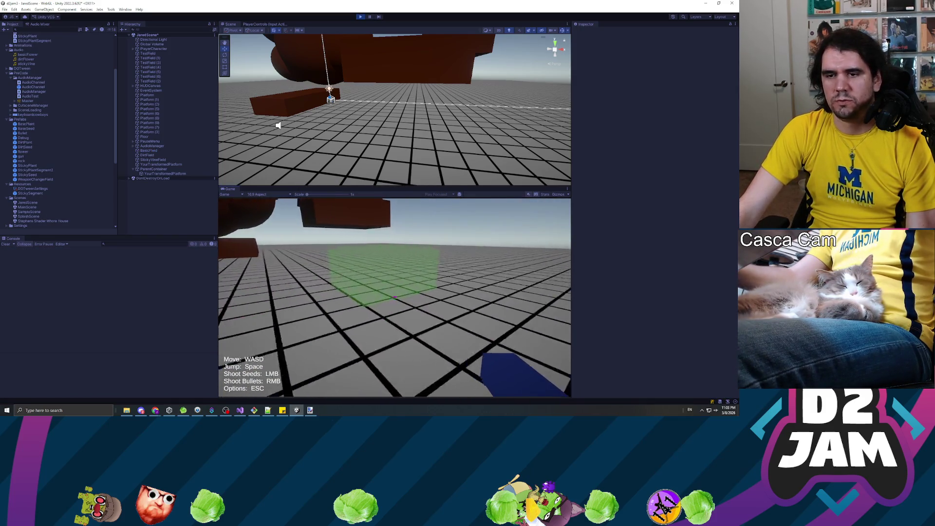
click(394, 297)
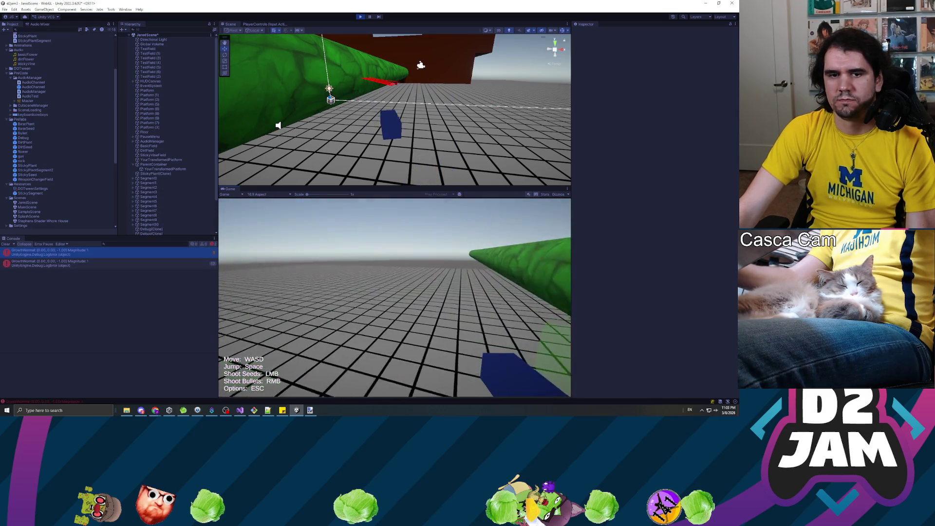
key(Escape)
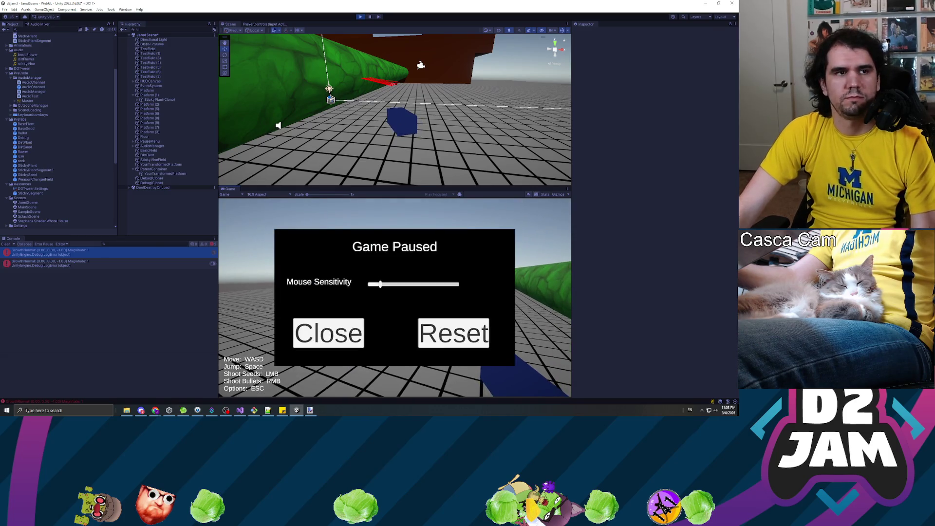
Resume play, shoot another seed to grow a new vine, and pause again.
key(Escape)
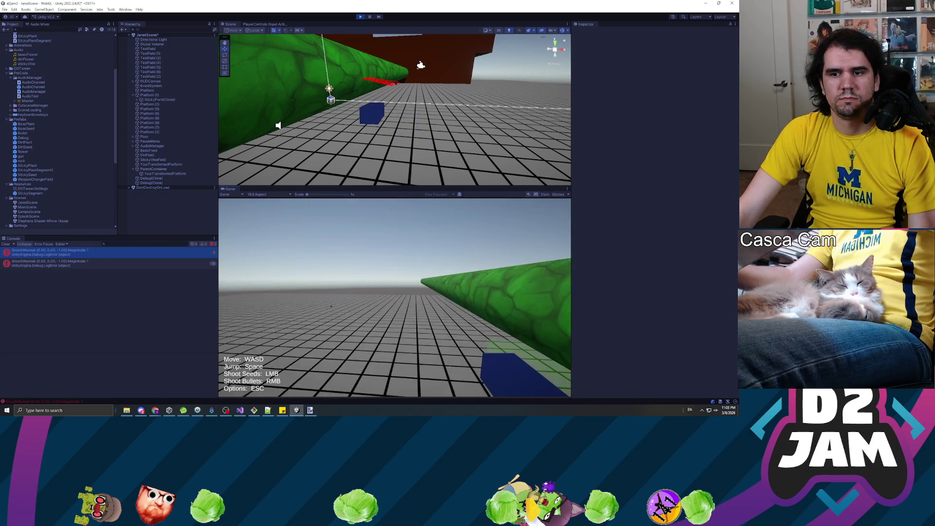
click(394, 298)
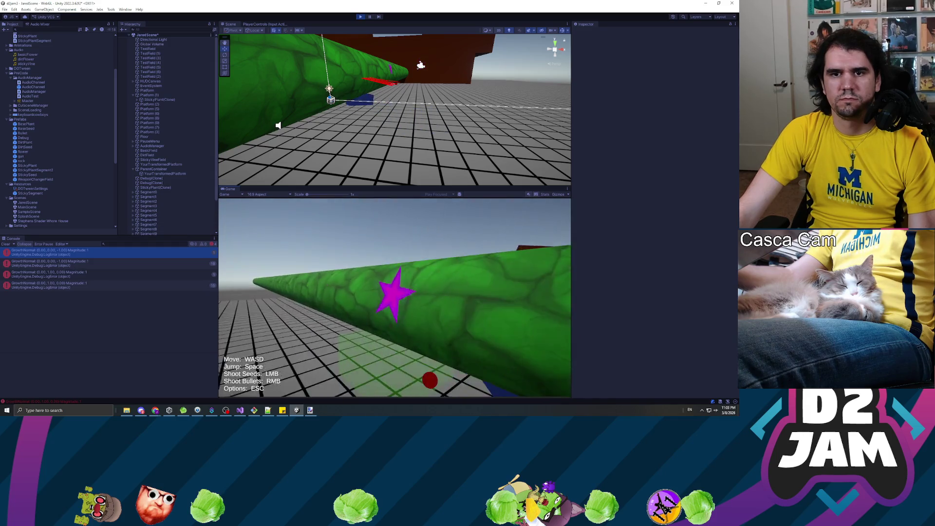
key(Escape)
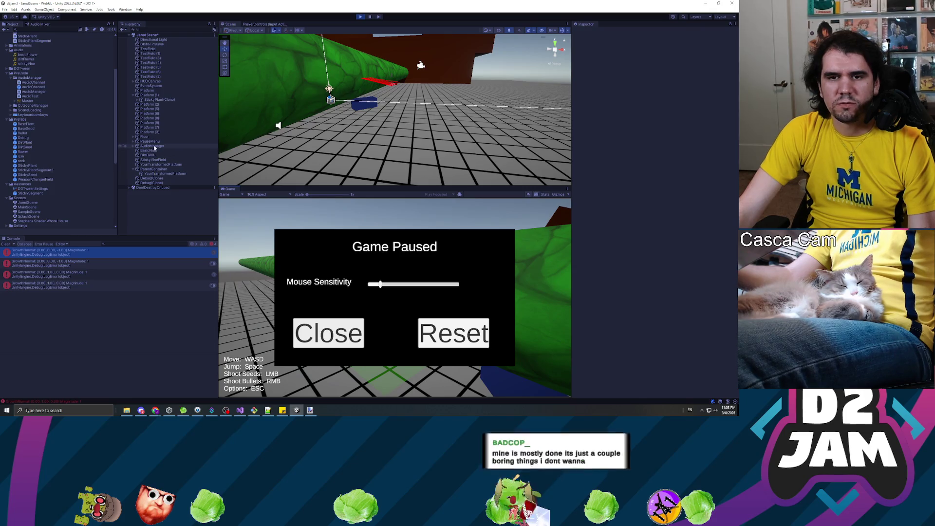
click(169, 30)
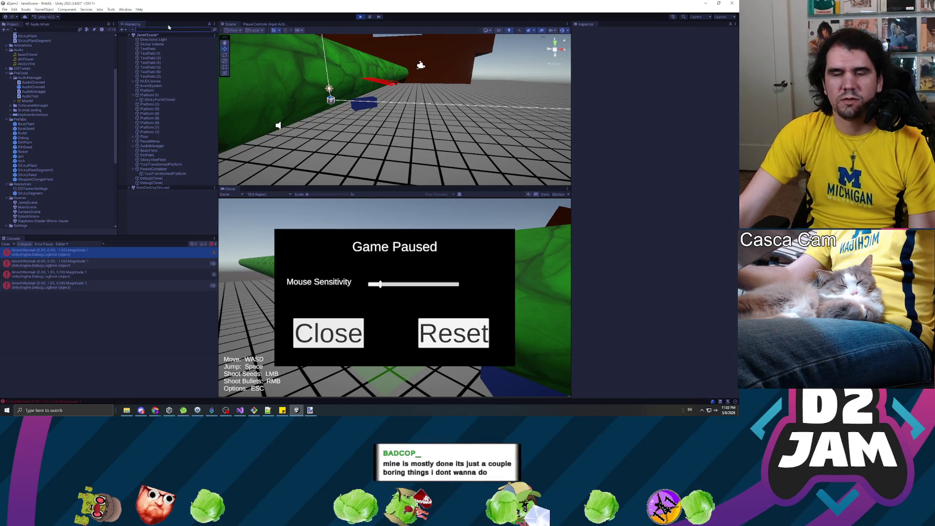
Search the Hierarchy for PlayerCharacter, select it, and clear the search to see its place in the tree.
text(playercon)
text(rchar)
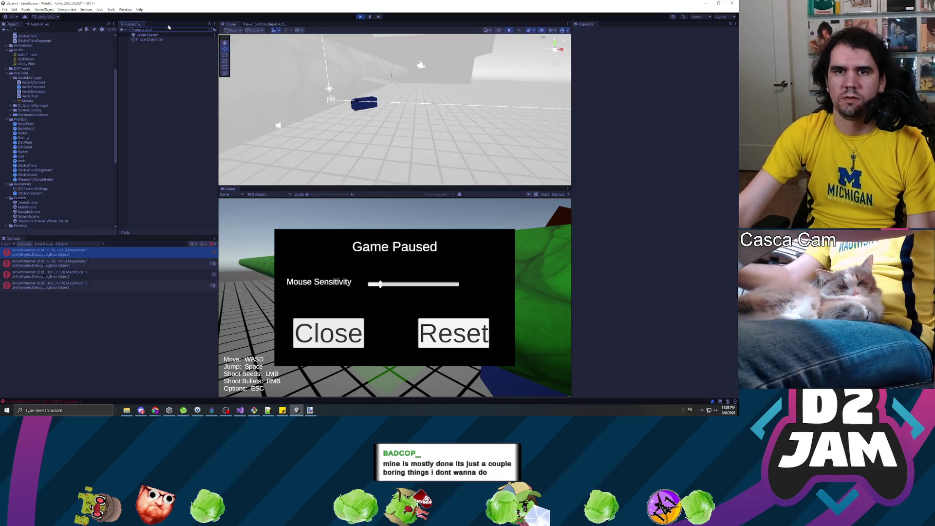
click(149, 40)
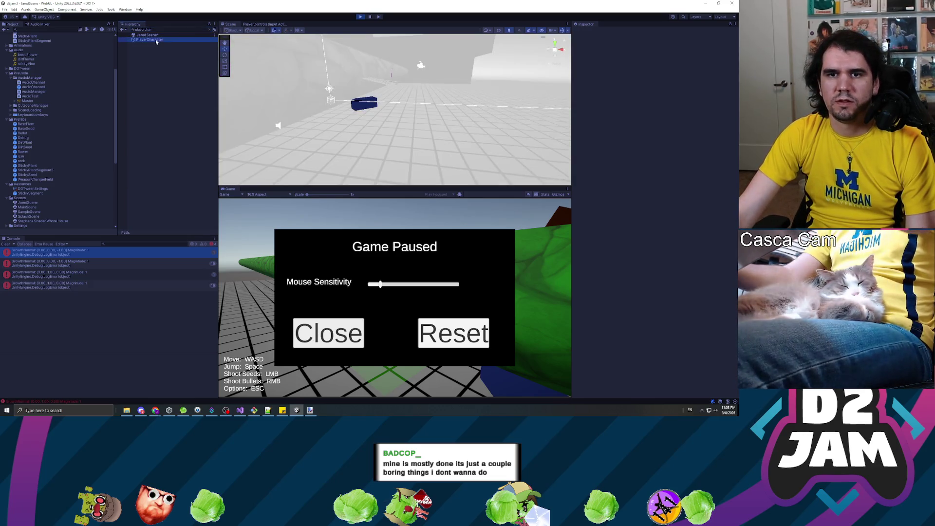
click(210, 31)
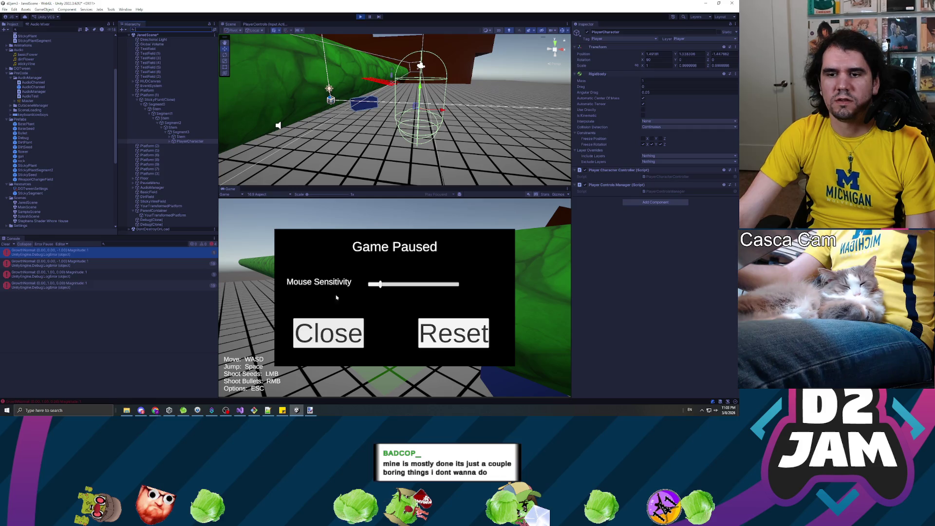
Resume the game, jump the player off the vine, and pause again.
click(328, 333)
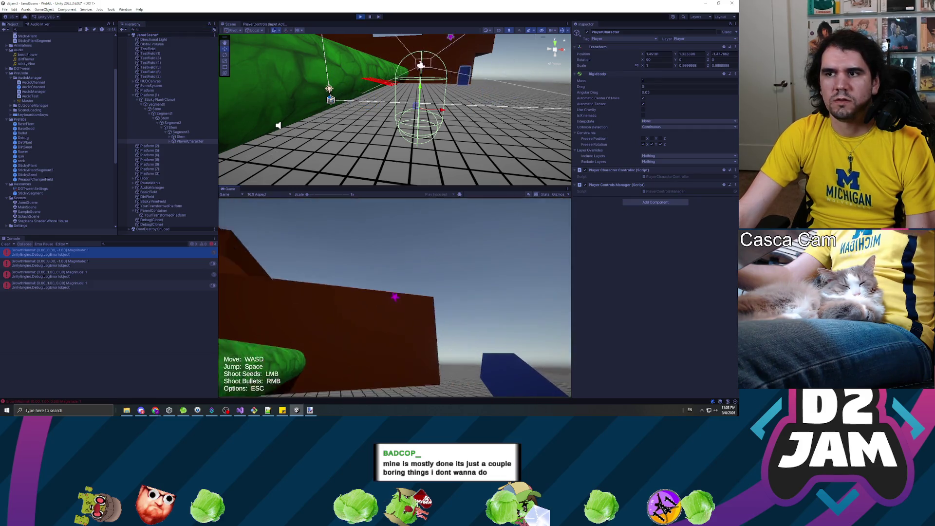
key(space)
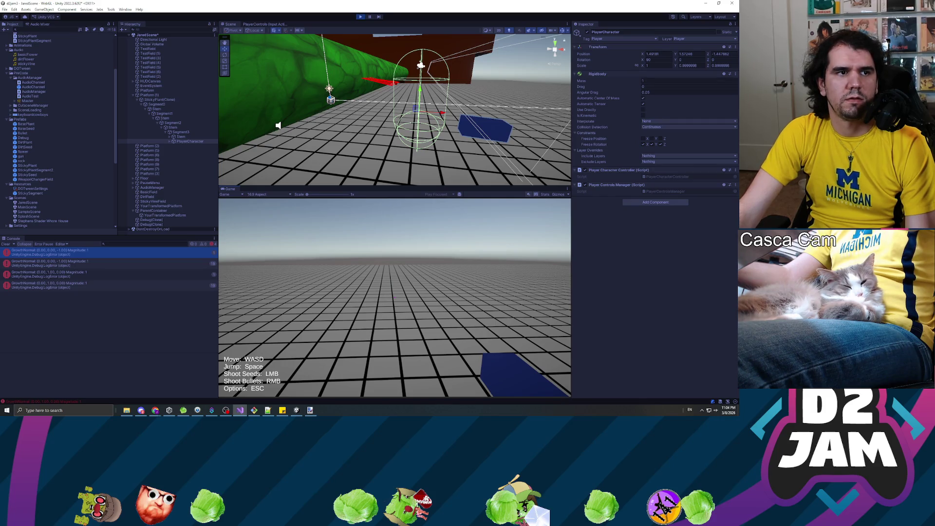
key(space)
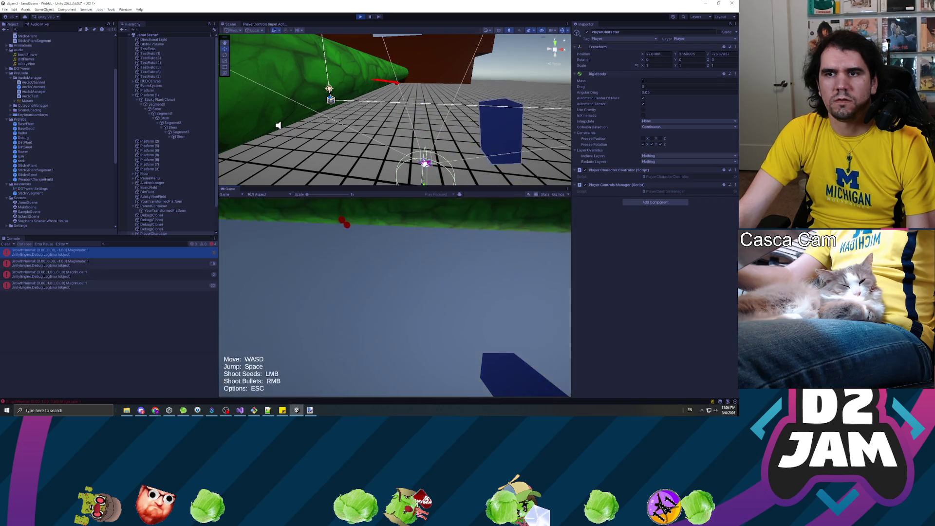
key(Escape)
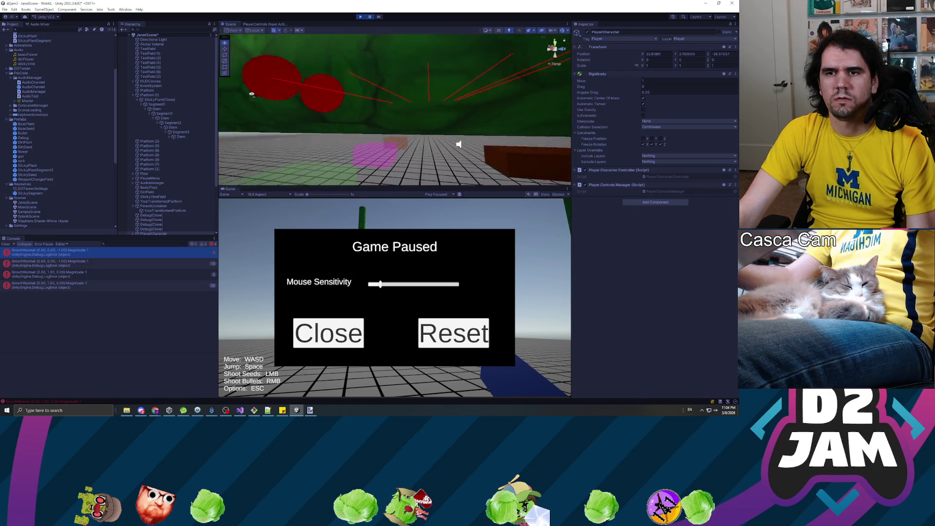
Orbit the Scene view around the plant and select StickyPlant(Clone) to inspect its Rotation X.
mouse_move(323, 75)
mouse_down()
mouse_move(531, 83)
mouse_move(528, 65)
mouse_move(487, 68)
mouse_up()
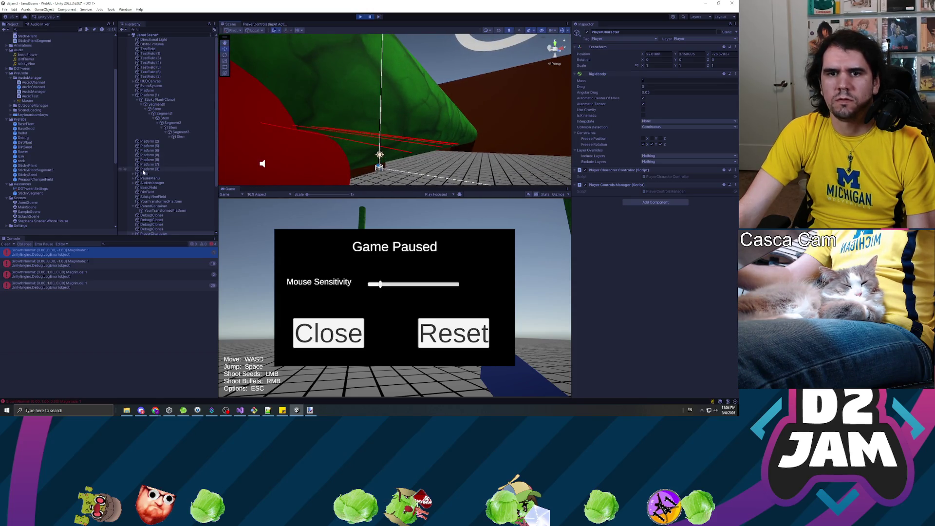
scroll(145, 160, down, 3)
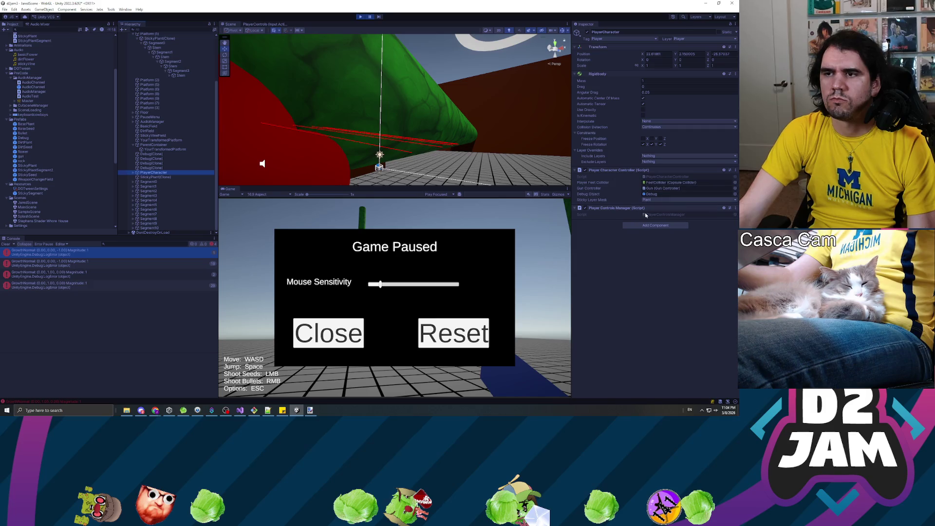
scroll(160, 103, up, 3)
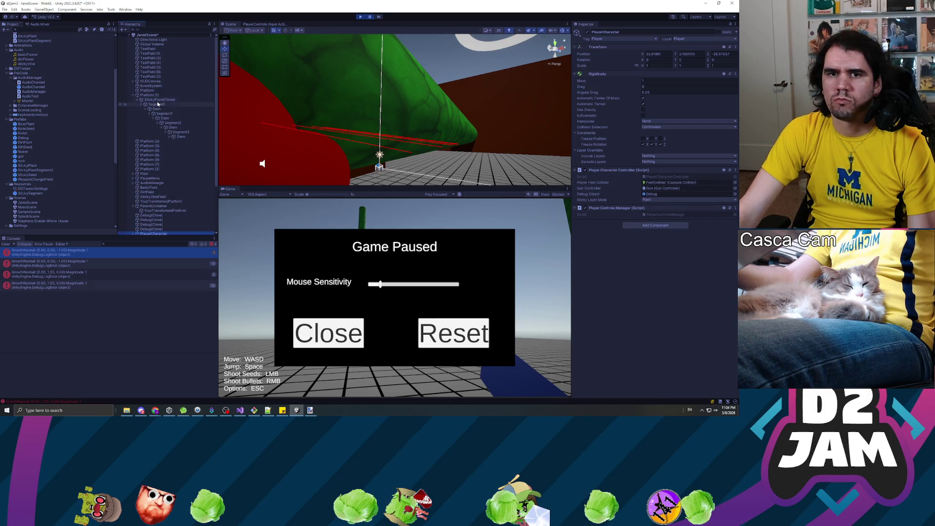
click(162, 100)
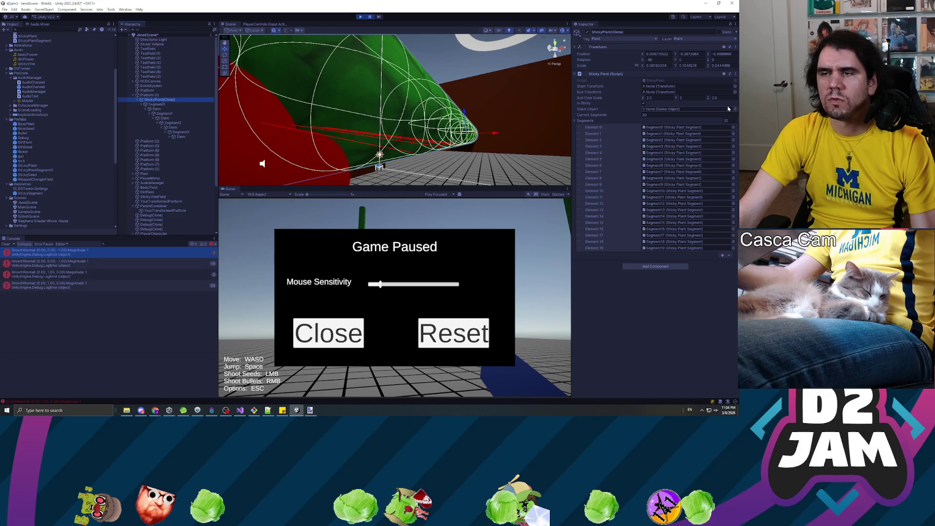
click(653, 59)
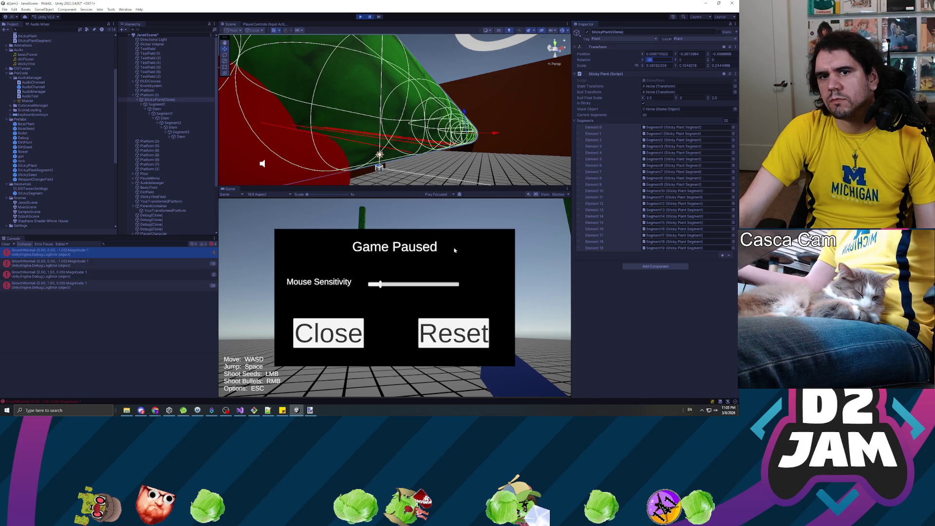
key(alt+Tab)
Scroll through PlayerCharacterController and search the script for the 'stickplayer(' call.
scroll(365, 165, up, 10)
scroll(365, 166, down, 13)
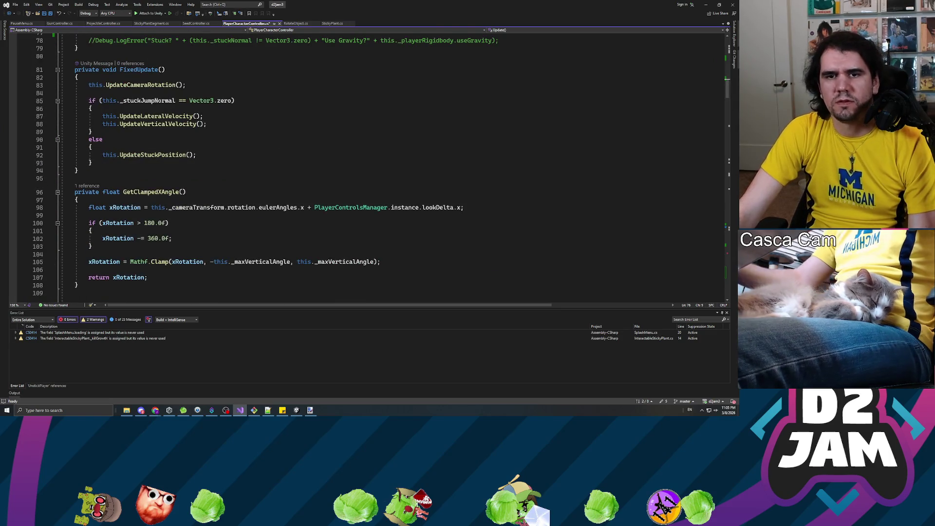
scroll(366, 165, up, 13)
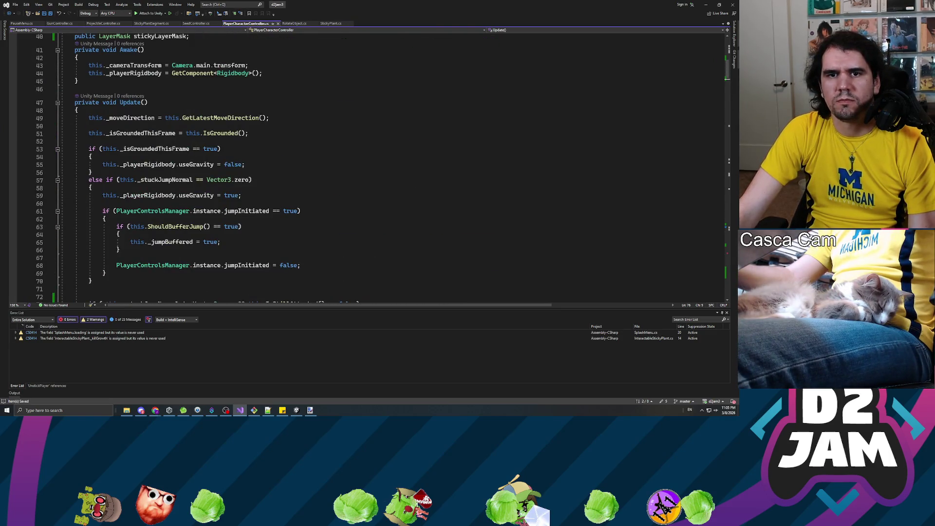
scroll(206, 166, up, 7)
scroll(207, 166, down, 8)
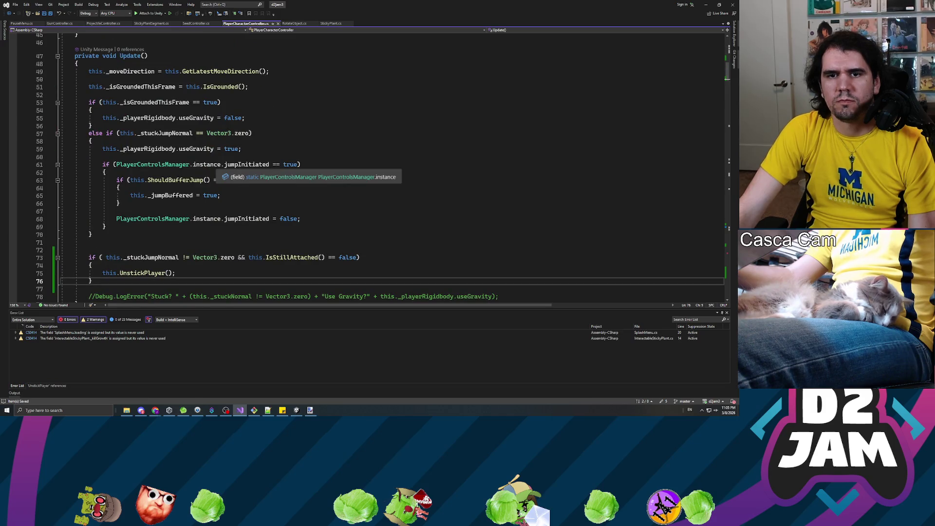
scroll(207, 166, down, 6)
scroll(207, 166, down, 7)
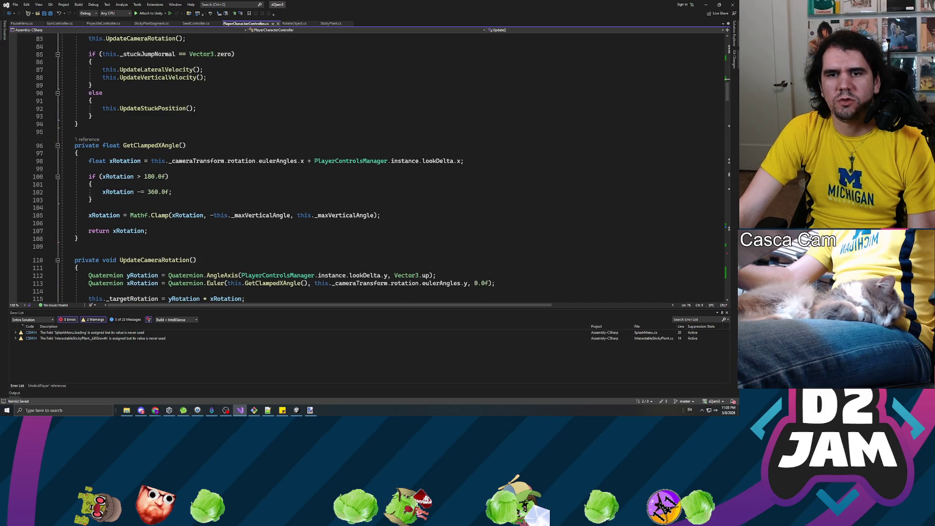
scroll(206, 166, down, 6)
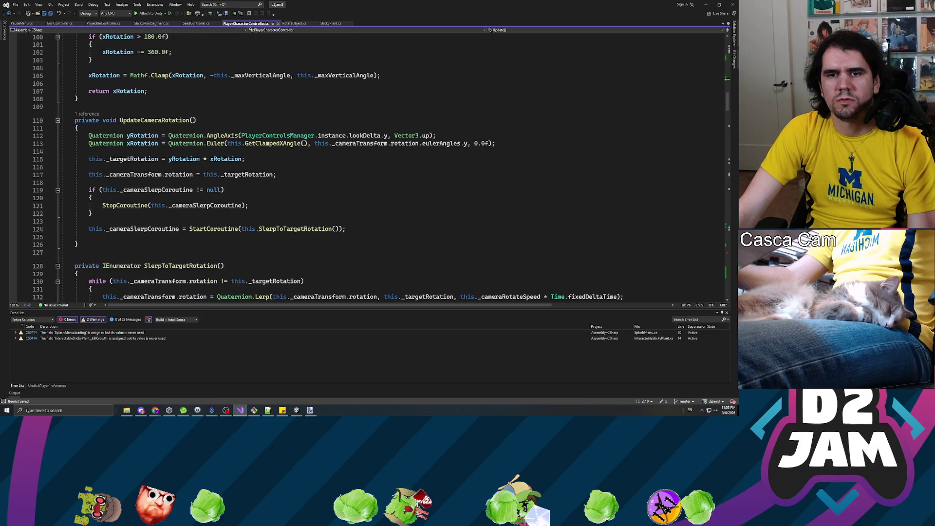
scroll(206, 166, down, 5)
scroll(206, 165, down, 11)
scroll(207, 165, down, 6)
scroll(206, 165, down, 7)
scroll(369, 167, down, 15)
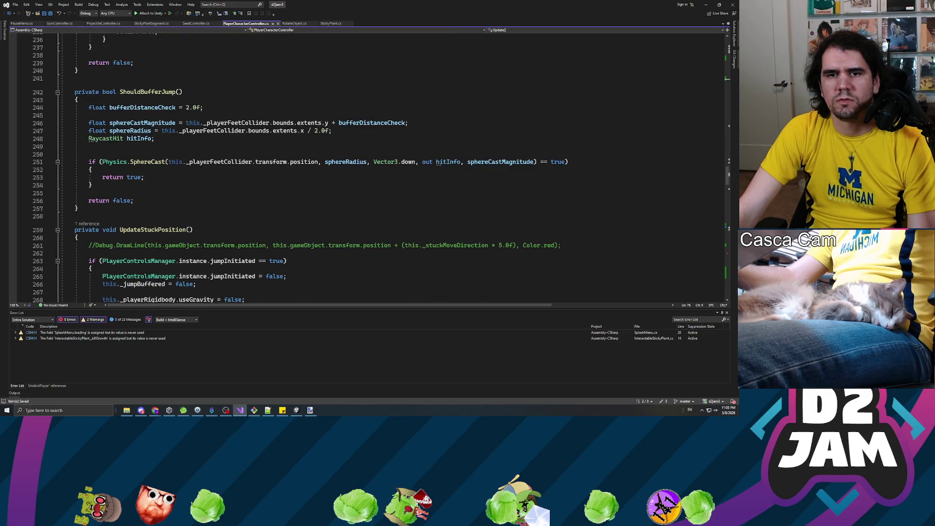
scroll(370, 167, down, 8)
key(ctrl+f)
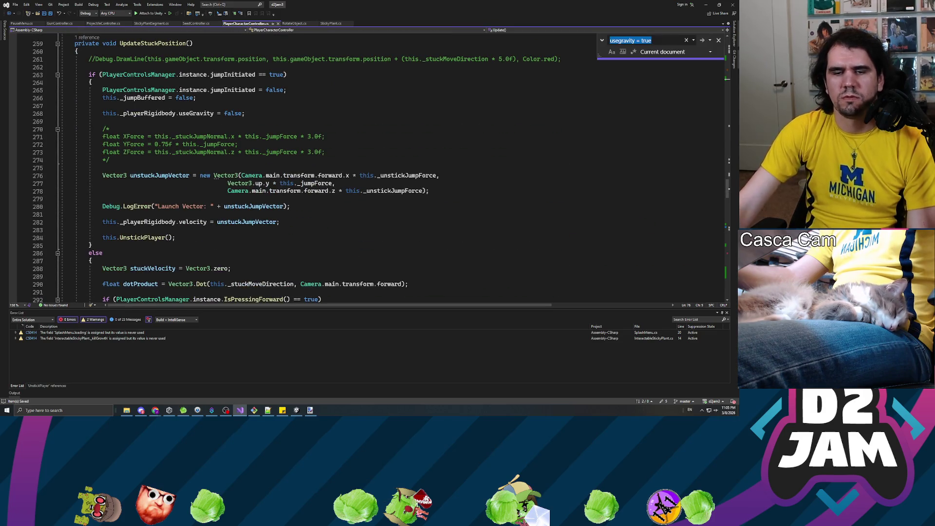
text(stickplayer)
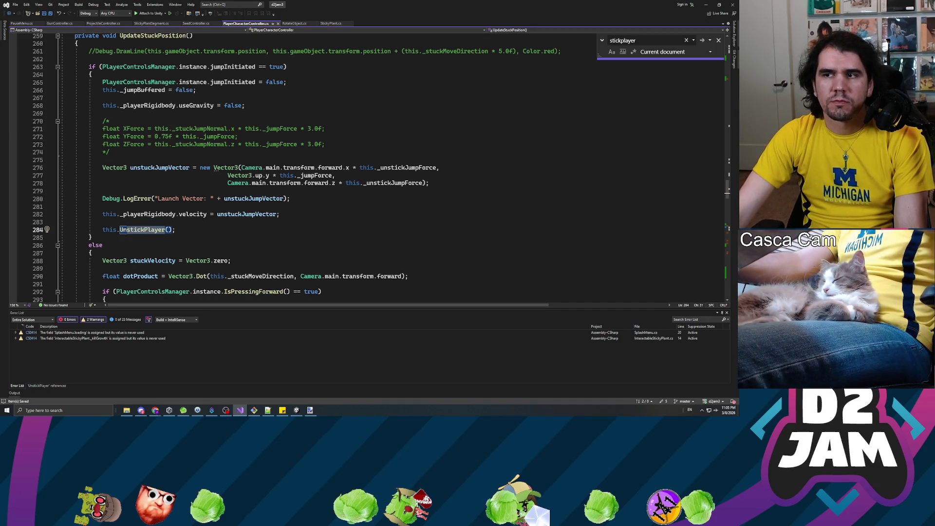
text(()
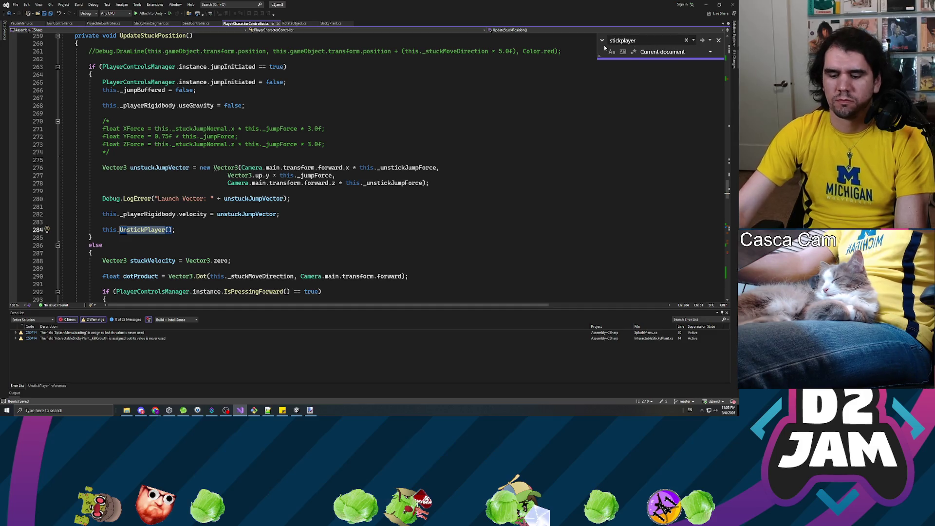
key(Return)
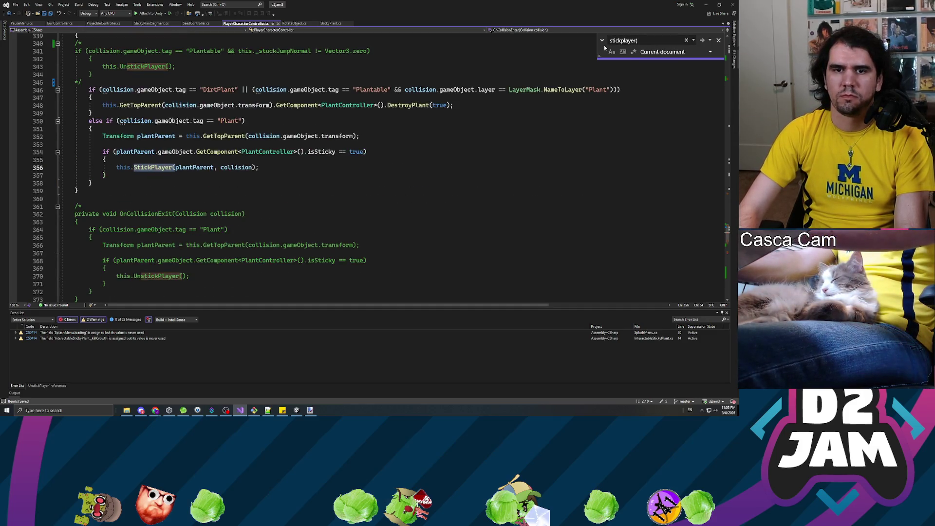
Go to the StickPlayer definition and comment out the parent-transform line on line 378.
right_click(160, 167)
key(Escape)
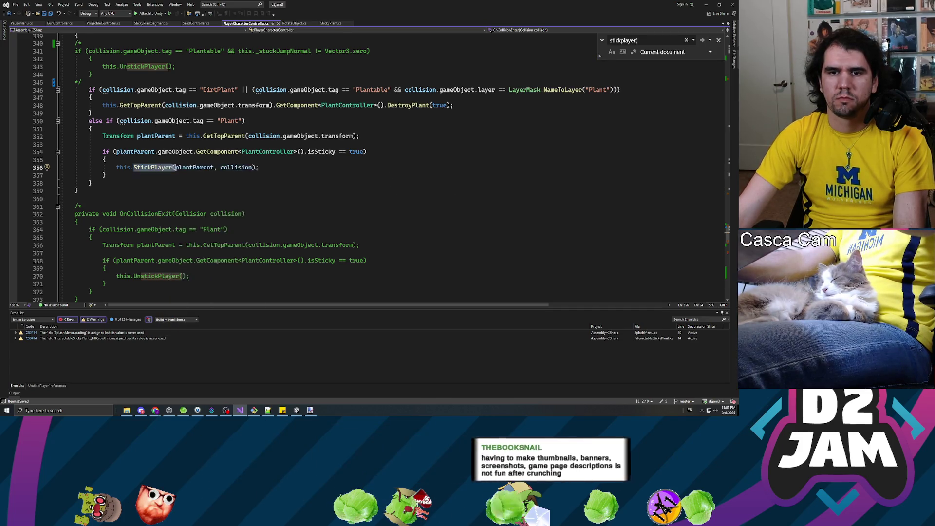
key(F12)
click(147, 191)
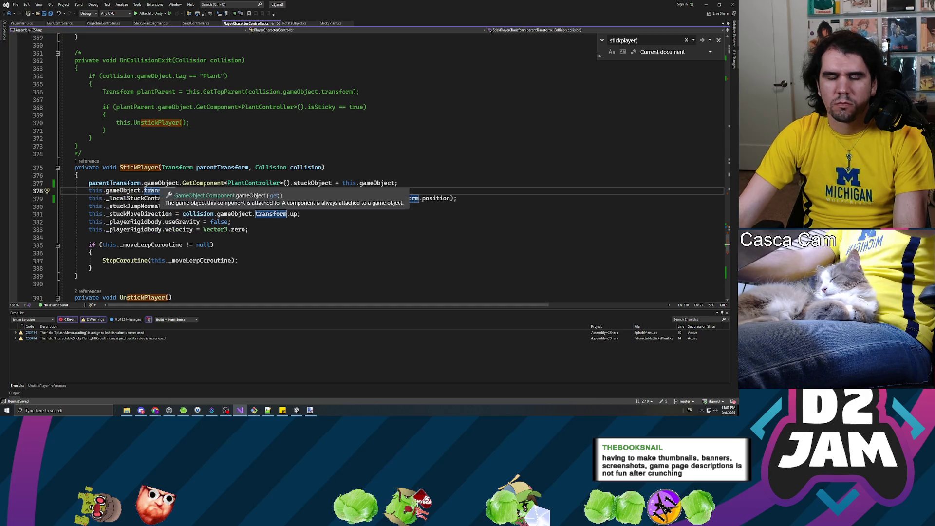
double_click(314, 183)
click(96, 190)
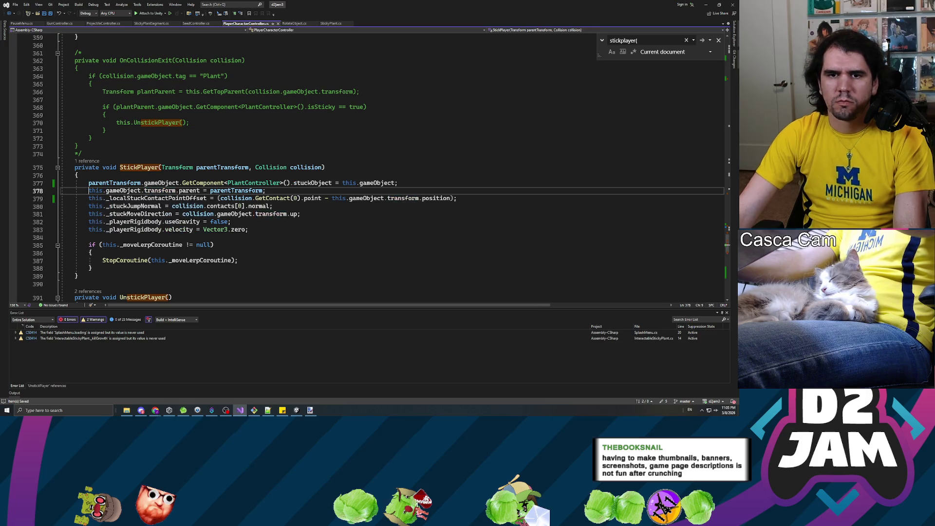
click(90, 190)
text(//)
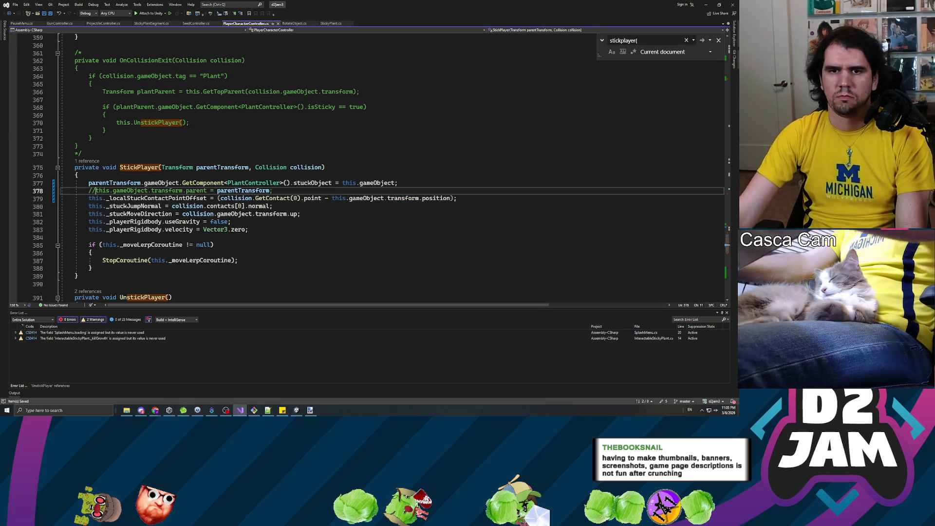
click(341, 167)
key(alt+Tab)
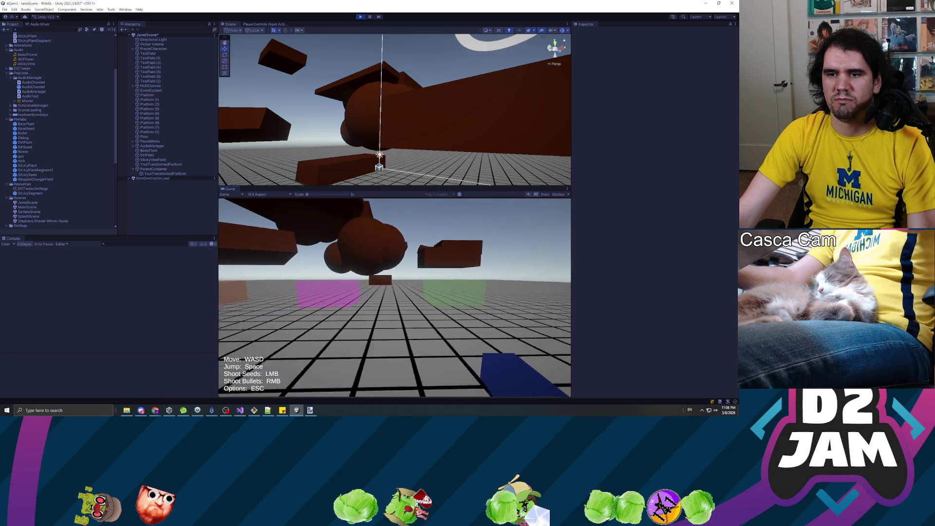
Walk toward the platforms, shoot a seed at the one overhead, then pause and resume.
key(w)
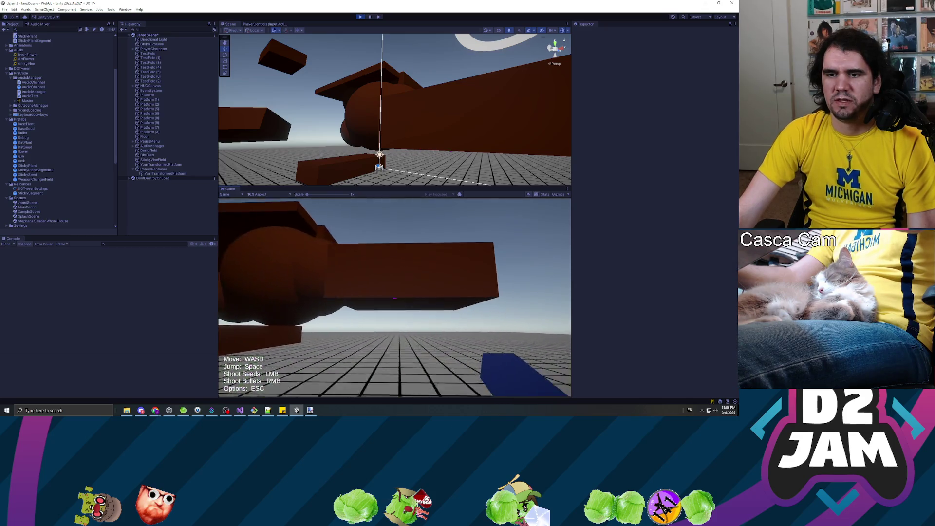
click(395, 297)
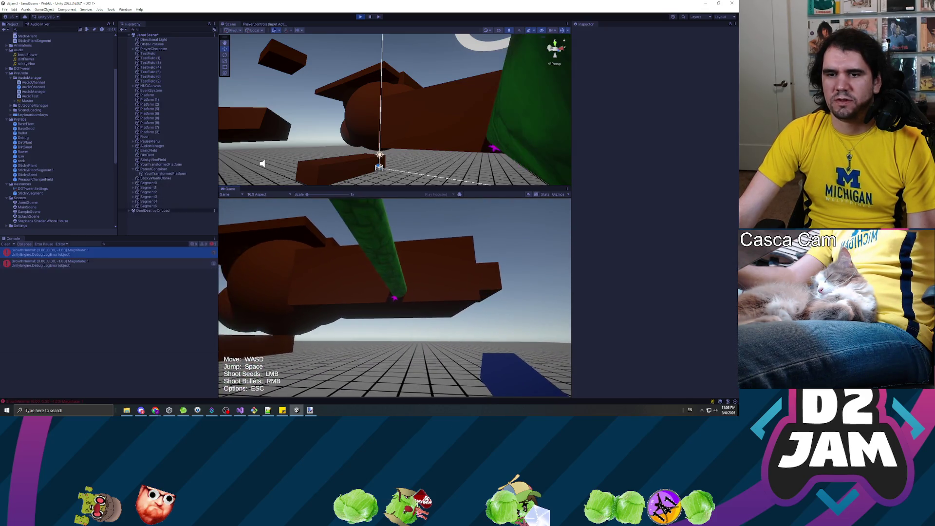
key(s)
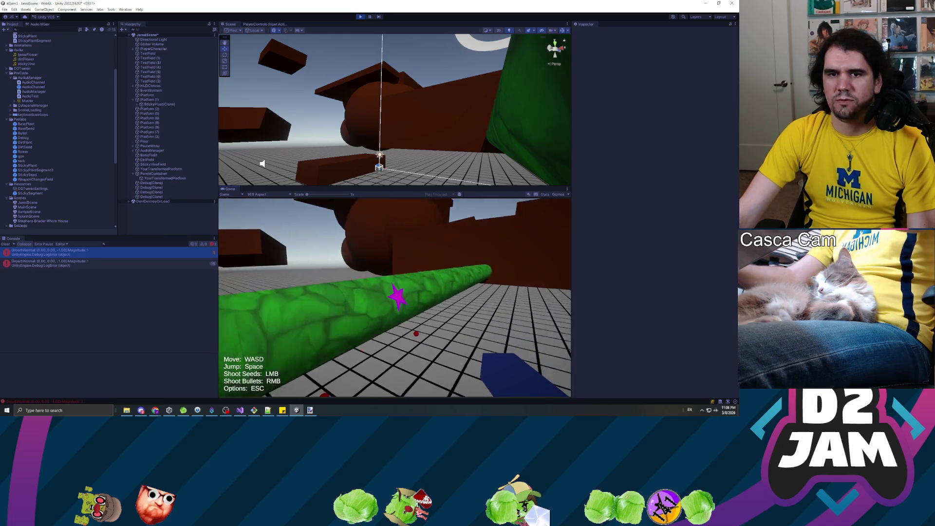
key(Escape)
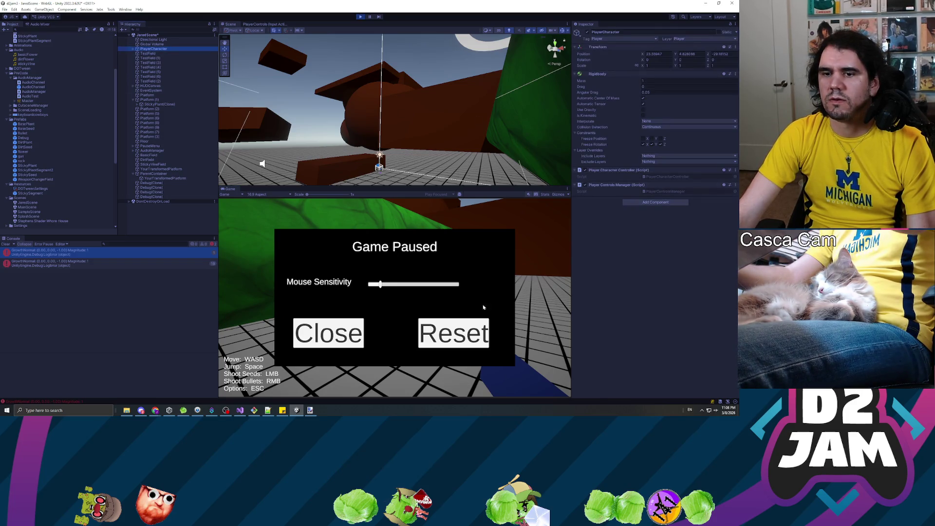
click(336, 341)
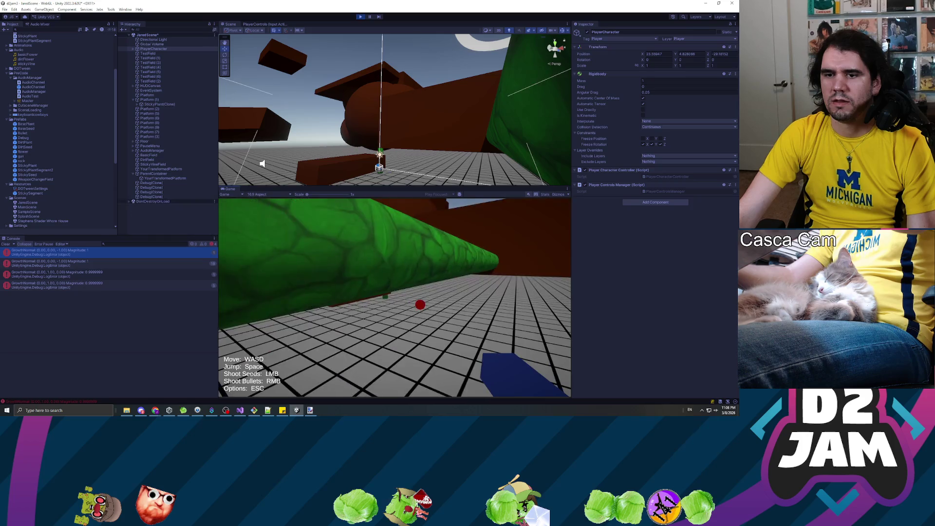
Move the player along the grown vine and jump off it.
key(w)
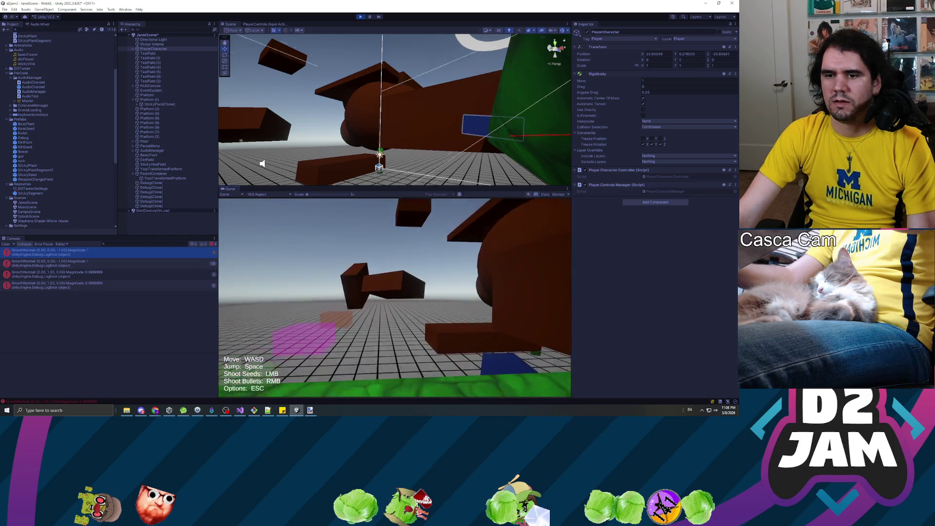
key(w)
key(w)
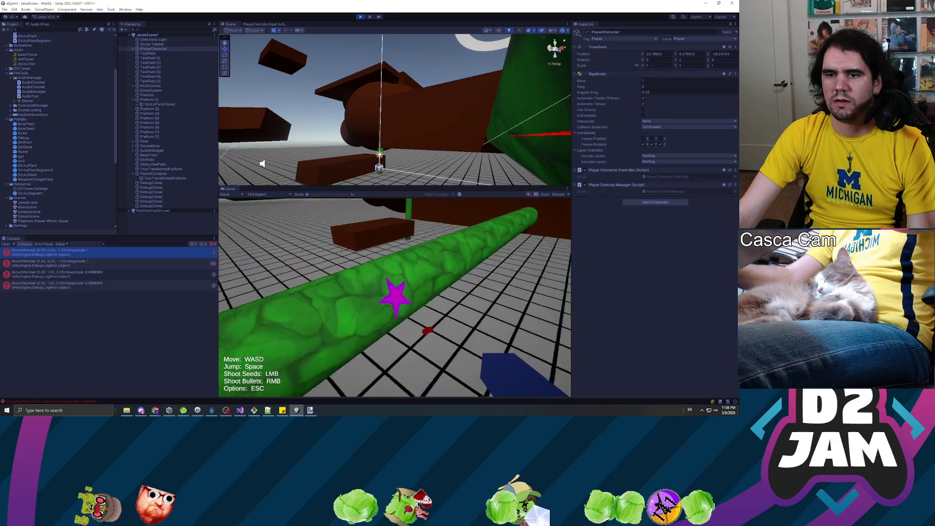
key(w)
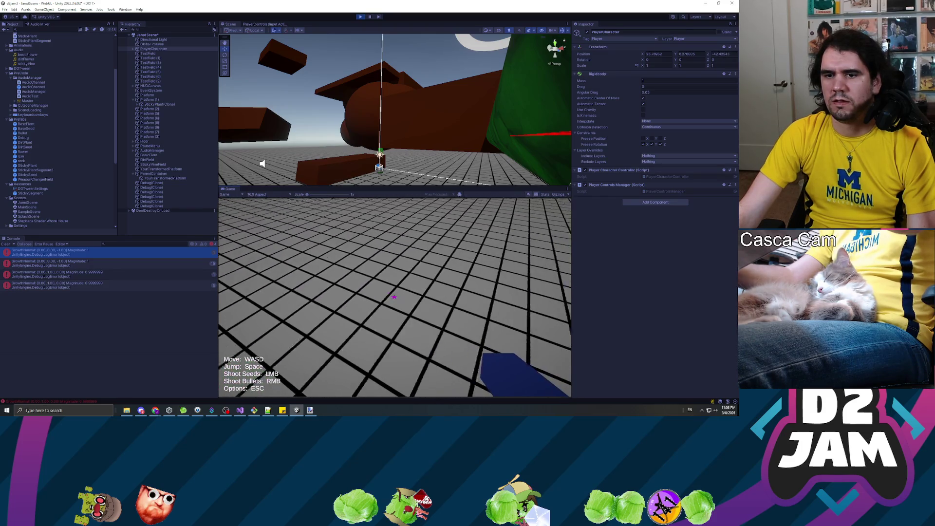
key(w)
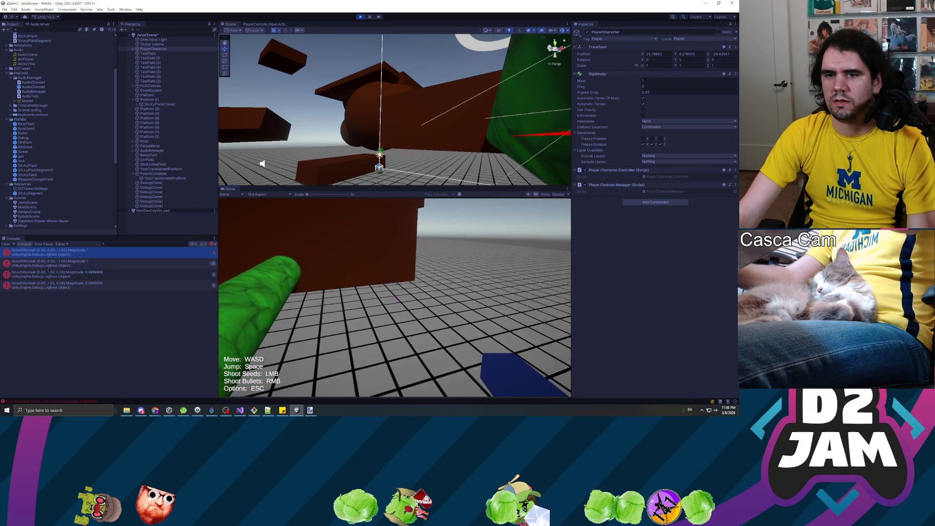
key(w)
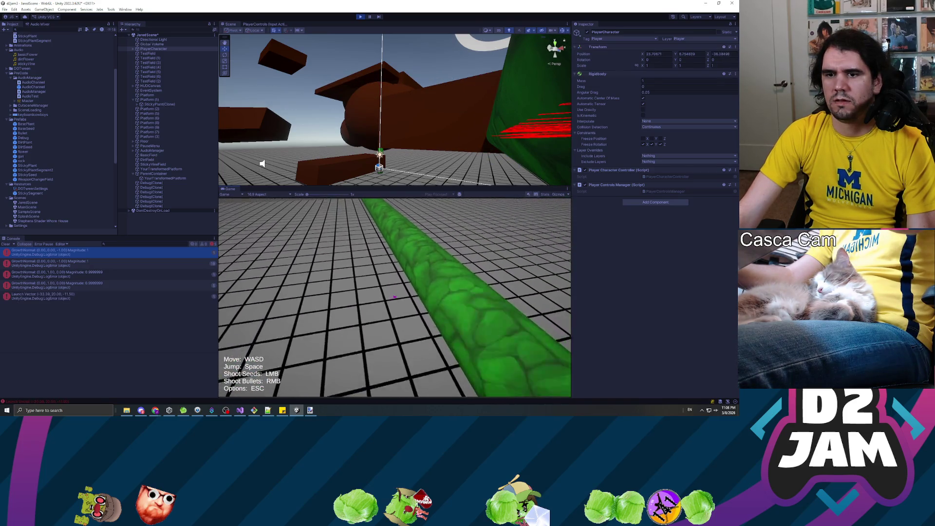
key(space)
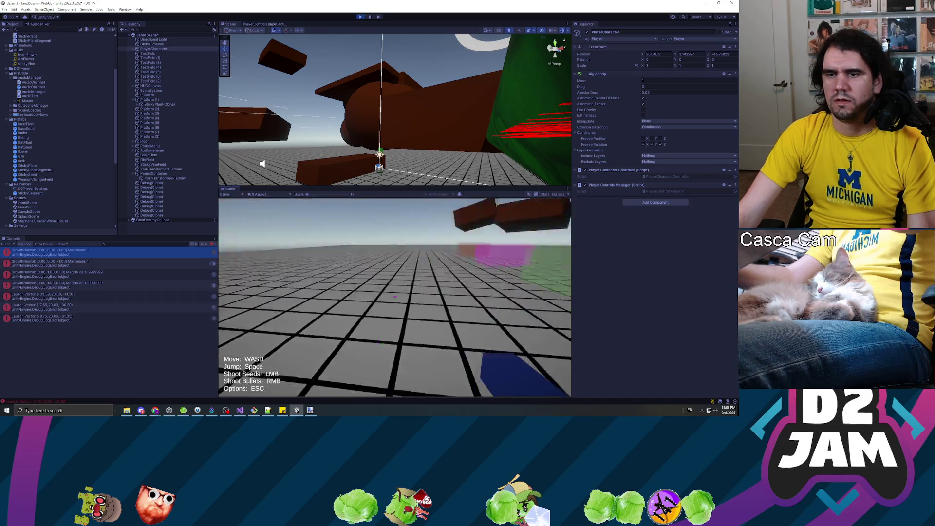
key(space)
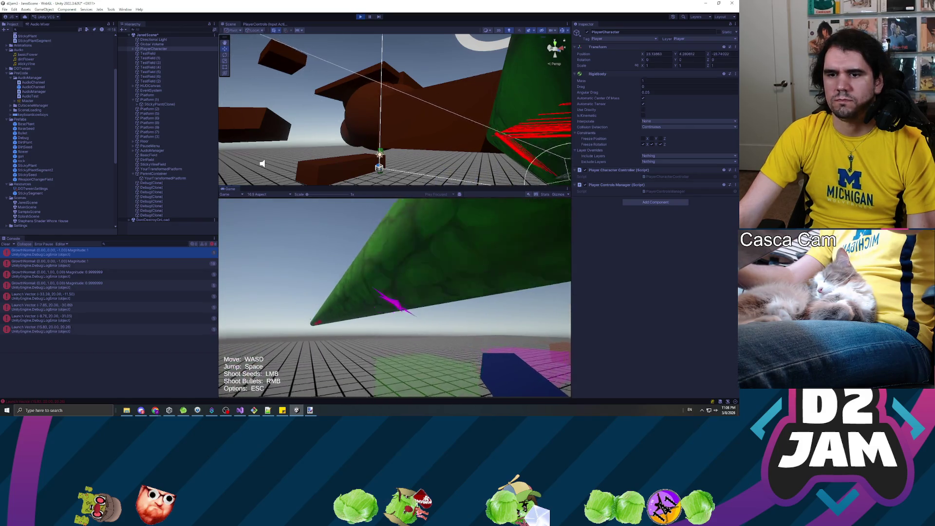
Walk away from the vine and back, moving along it toward the platforms.
key(w)
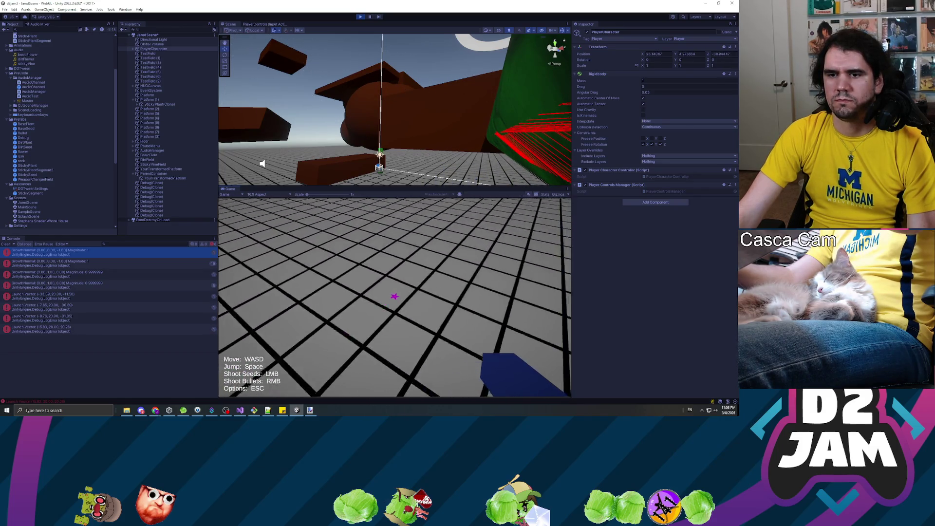
key(w)
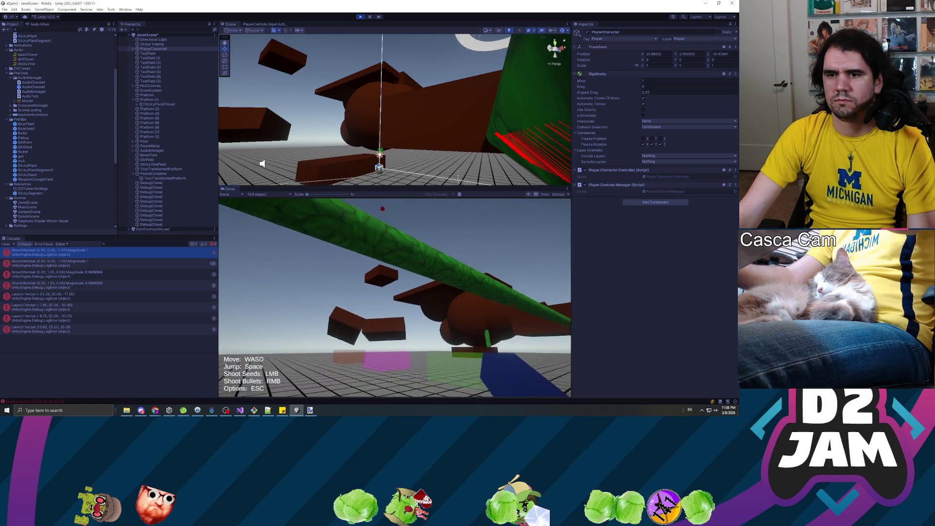
mouse_move(395, 297)
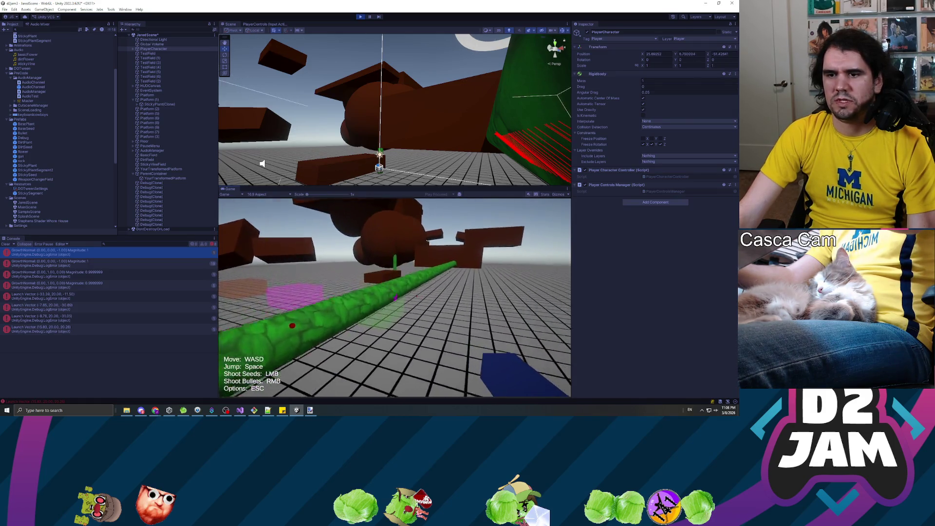
key(w)
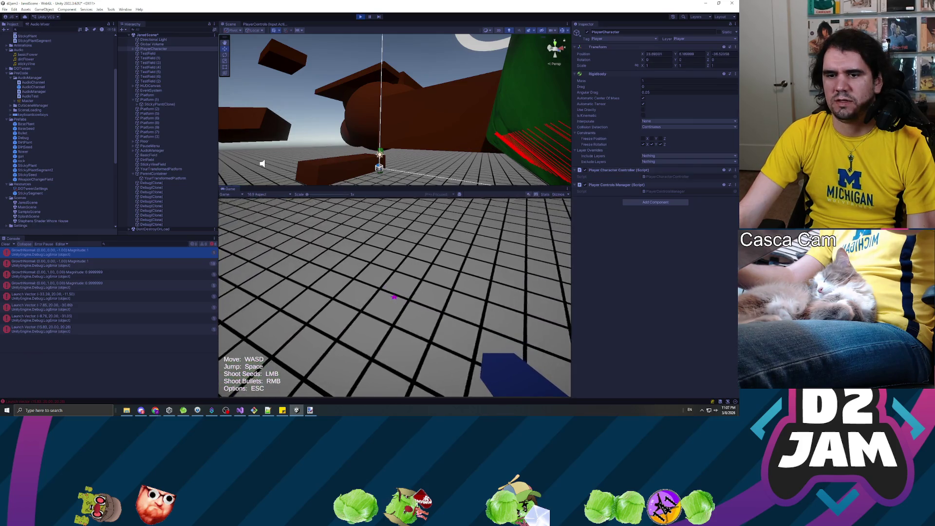
key(w)
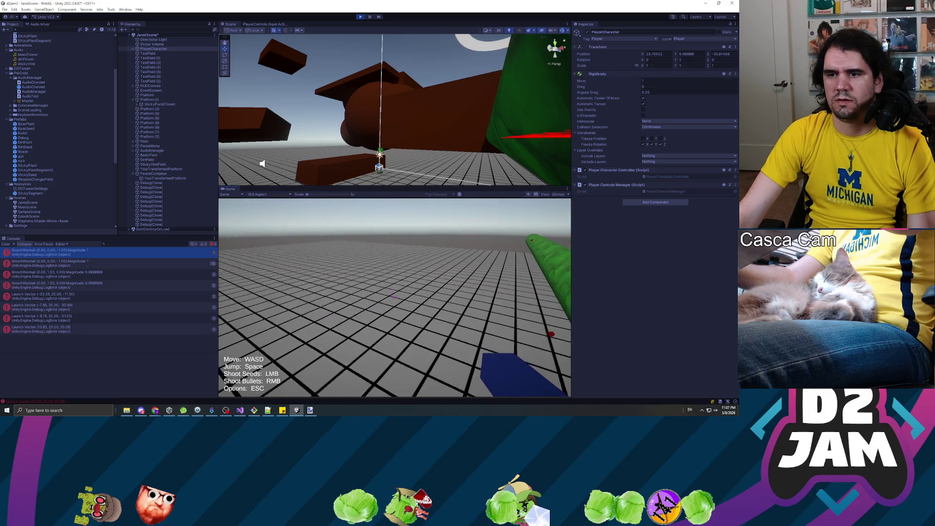
key(w)
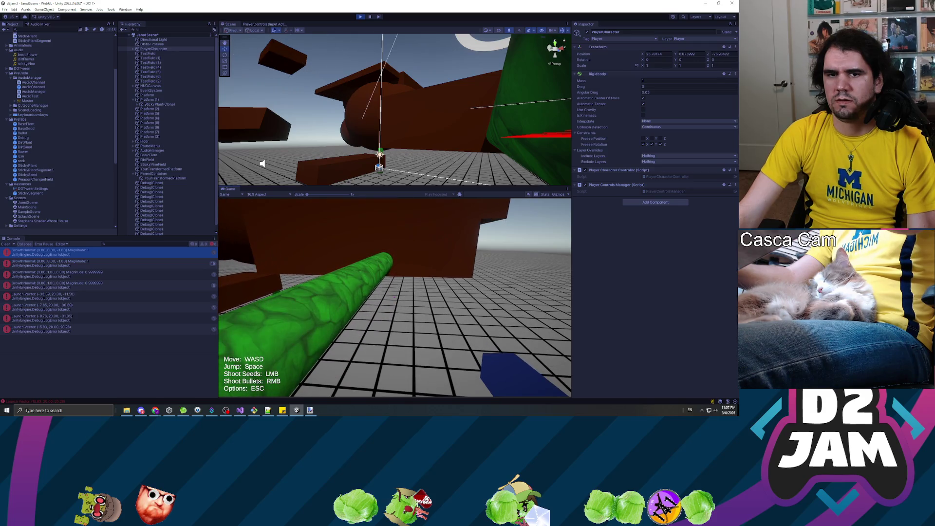
key(w)
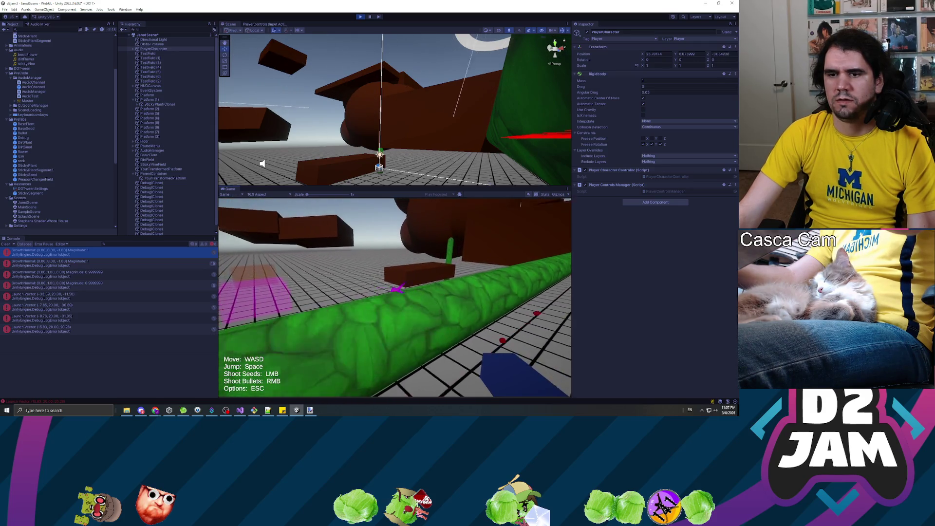
key(w)
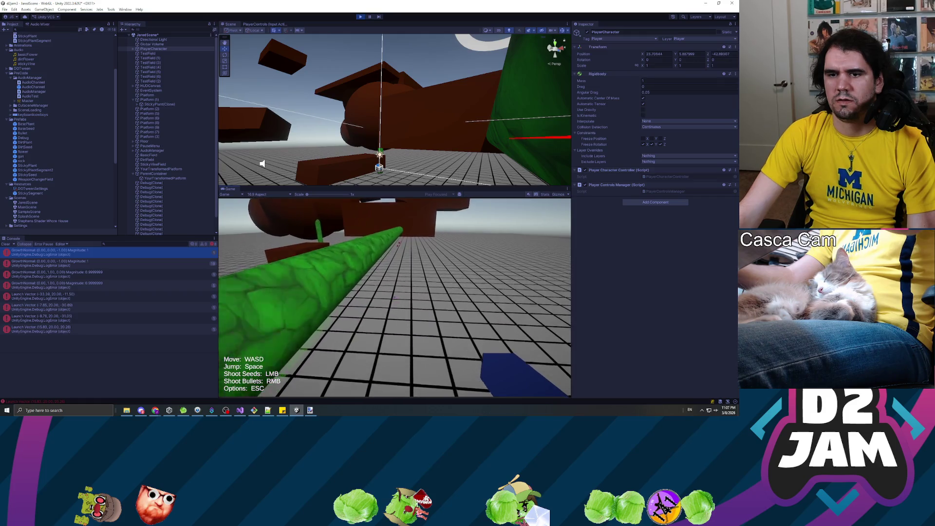
key(w)
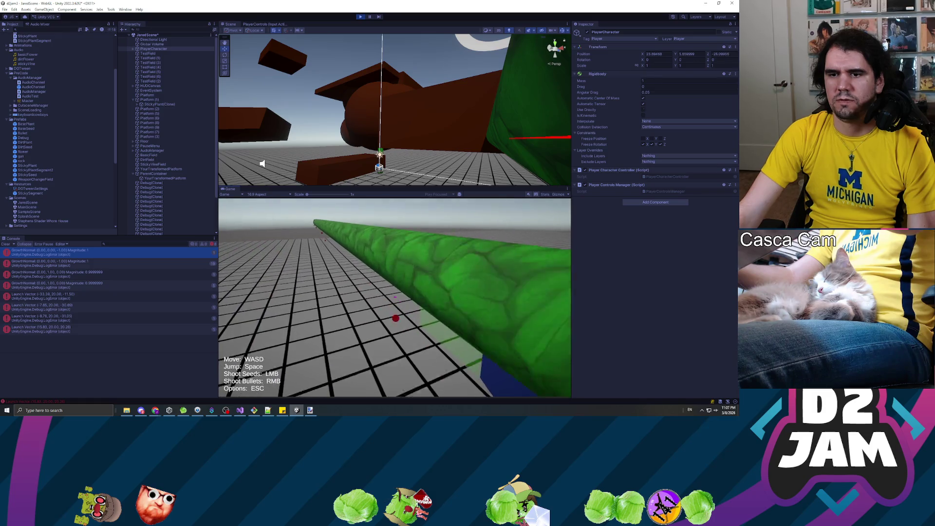
key(w)
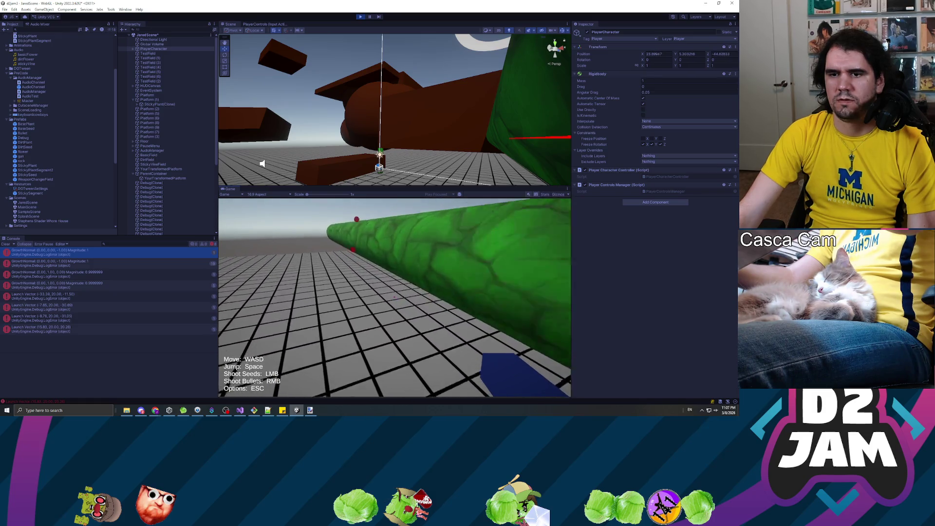
Shoot bullets at the vine, walk onto open floor, pause, then stop Play mode.
right_click(395, 297)
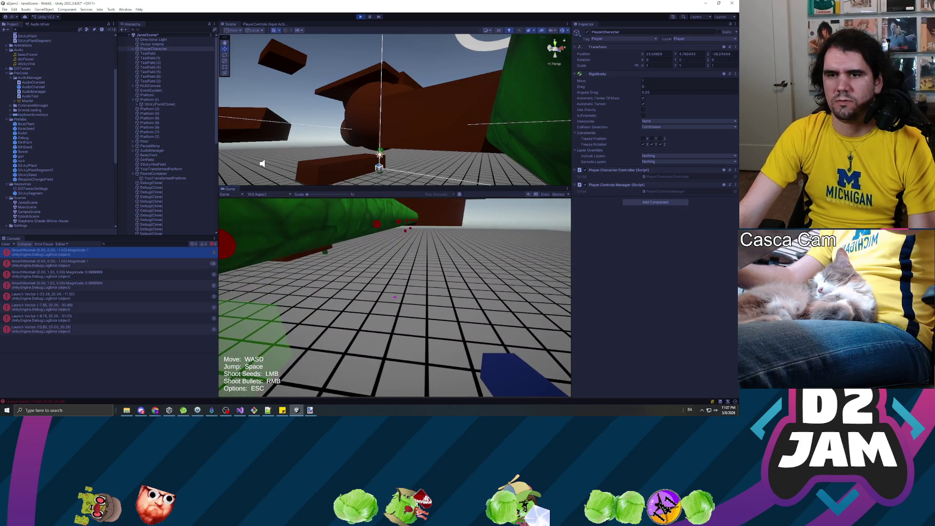
key(w)
key(w)
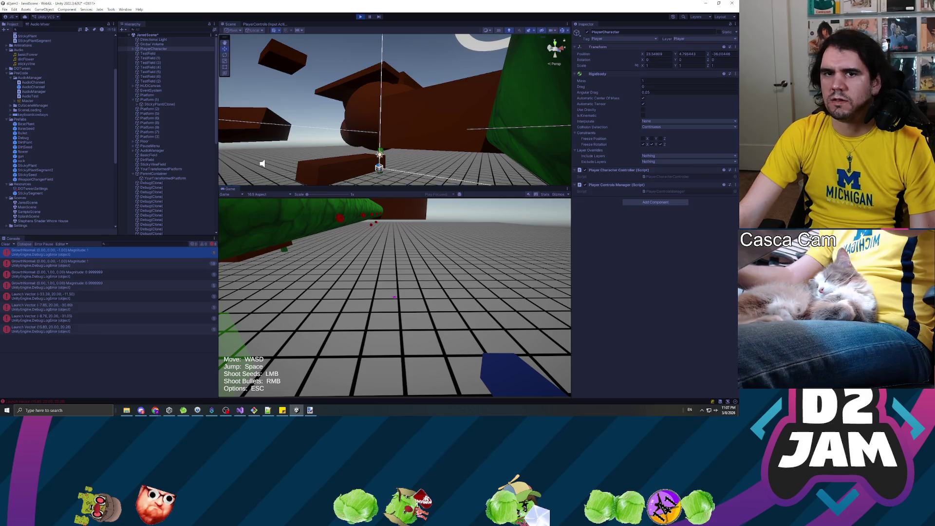
key(w)
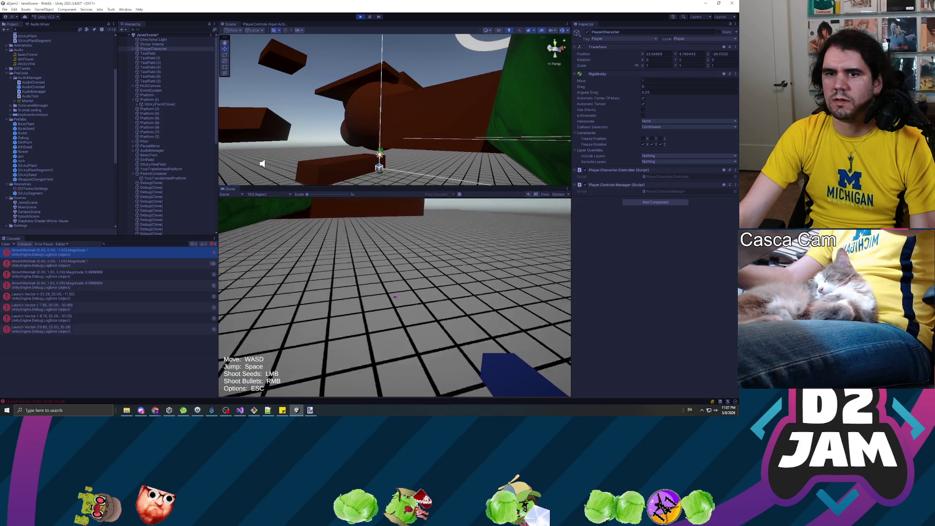
key(Escape)
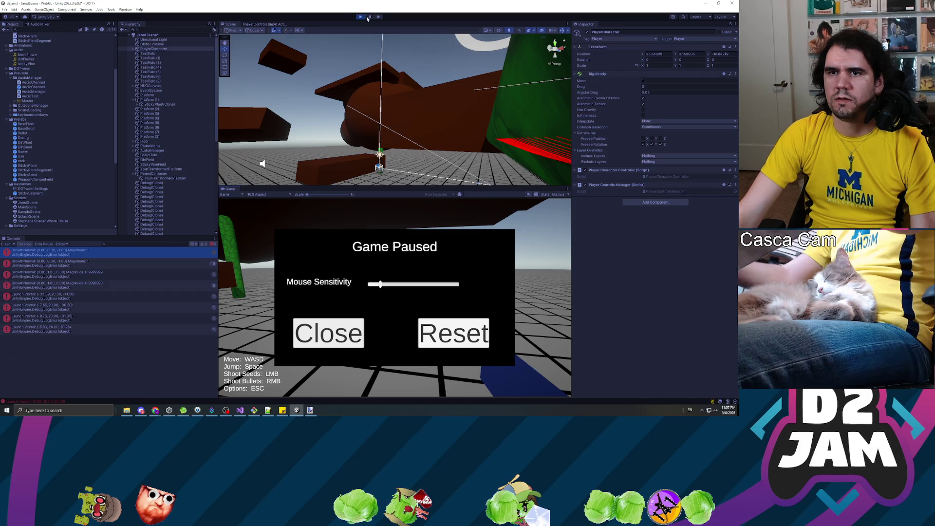
click(361, 17)
Find All References on StickPlayer and jump to its call on line 356 in OnCollisionEnter.
key(alt+Tab)
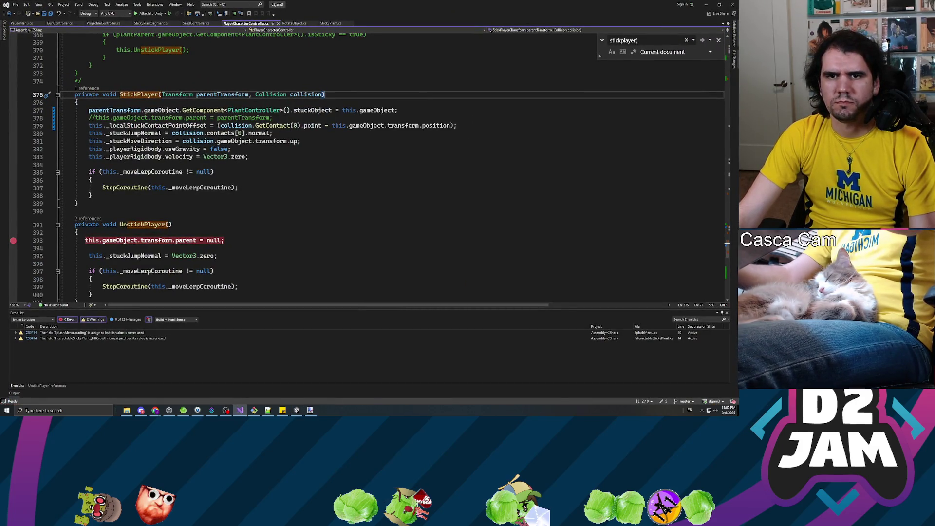
click(113, 118)
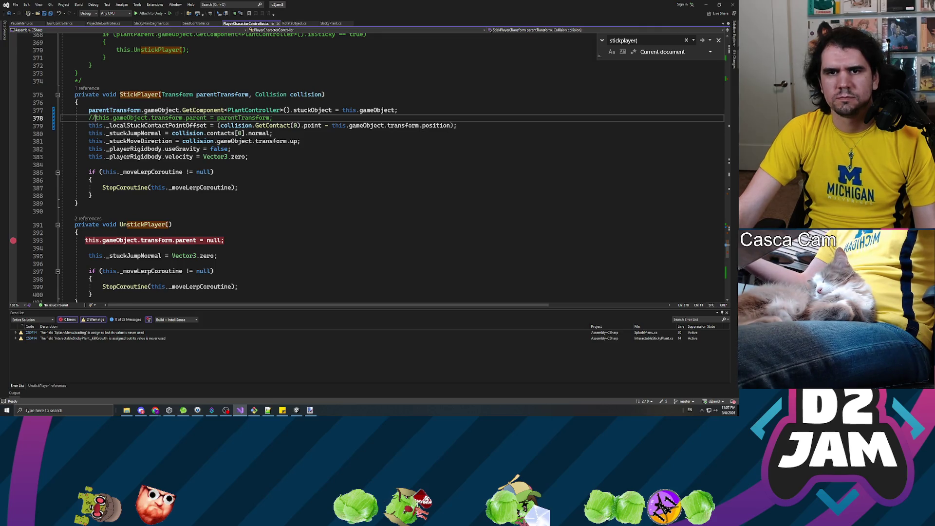
scroll(341, 166, up, 3)
right_click(142, 166)
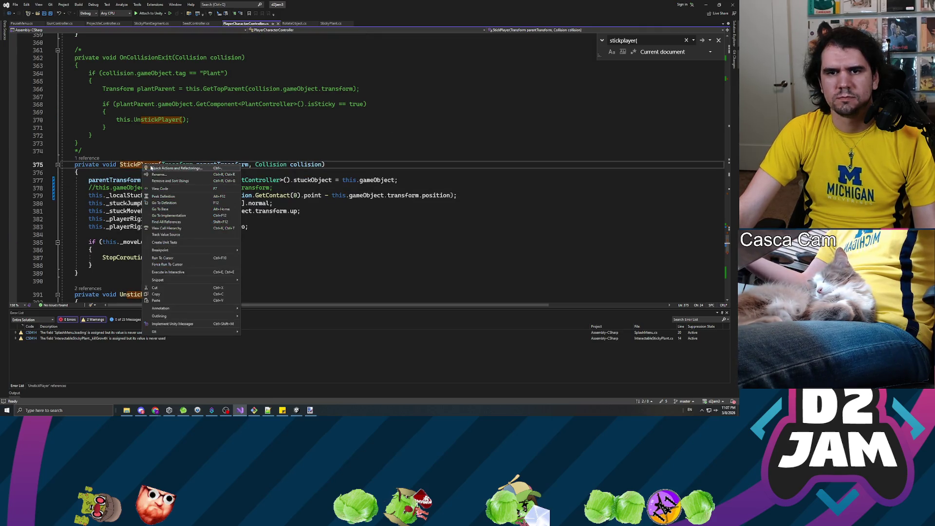
click(172, 222)
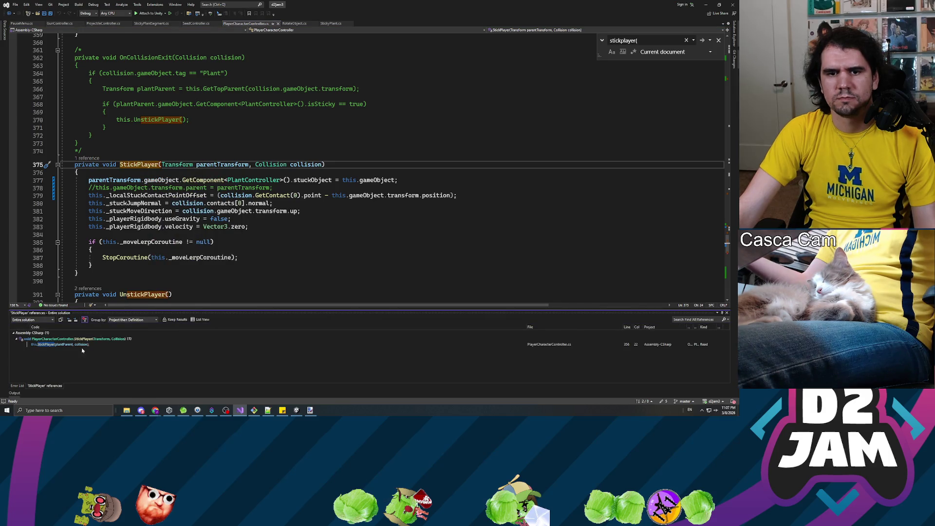
click(78, 344)
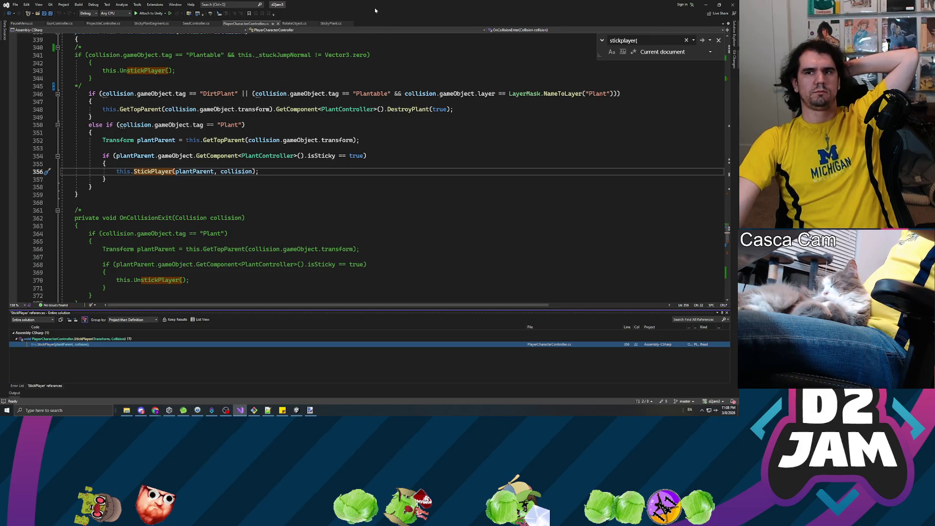
key(alt+Tab)
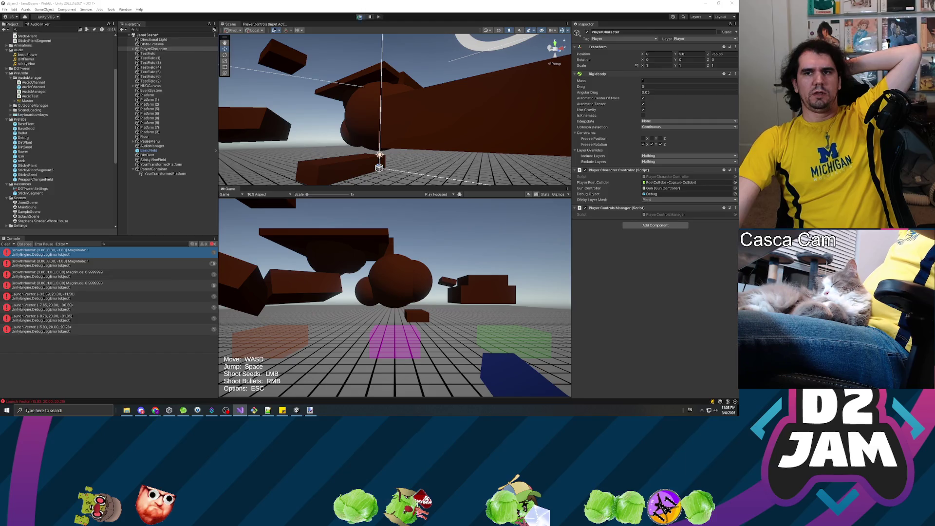
Start Play mode and shoot several seeds into the floor and Platform (1) while moving.
click(360, 17)
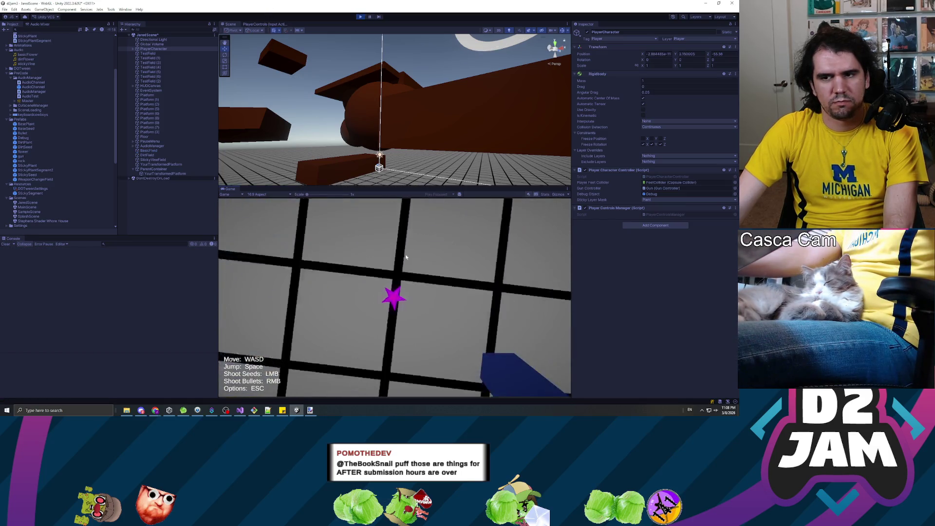
key(w)
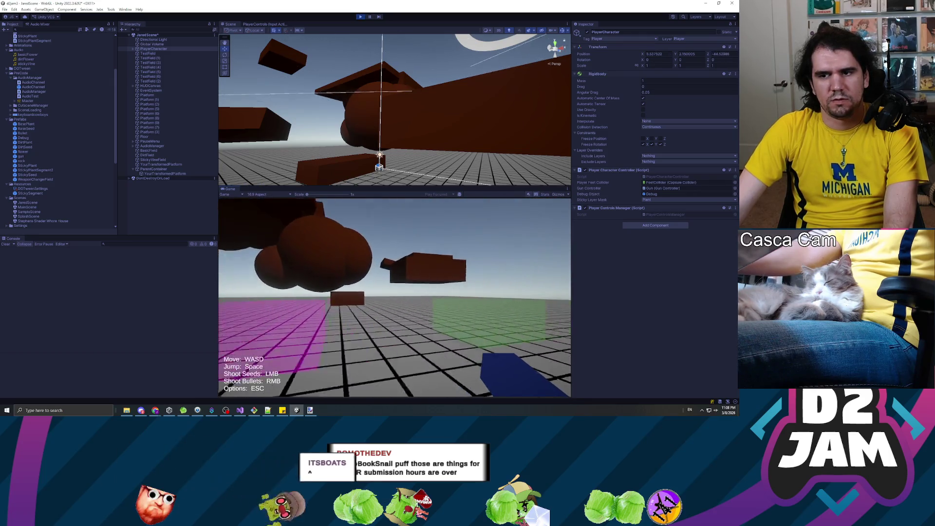
key(w)
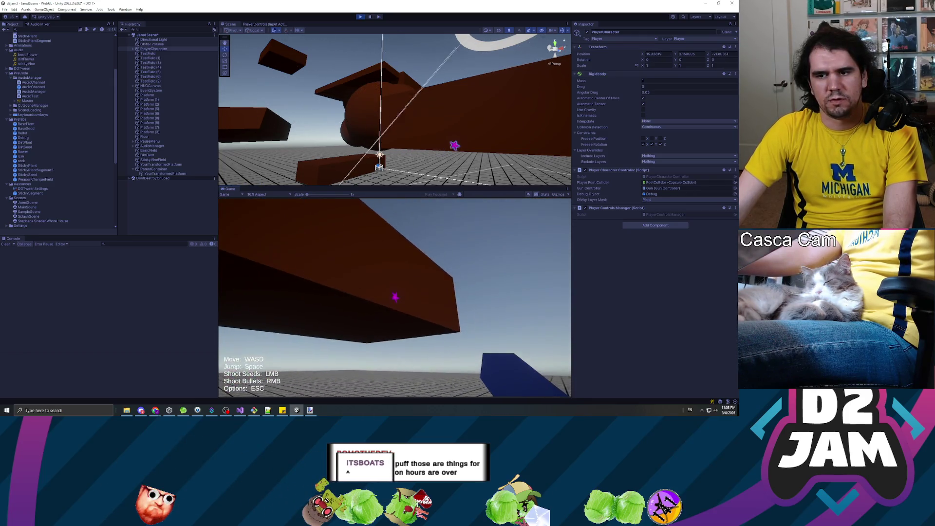
click(394, 298)
key(w)
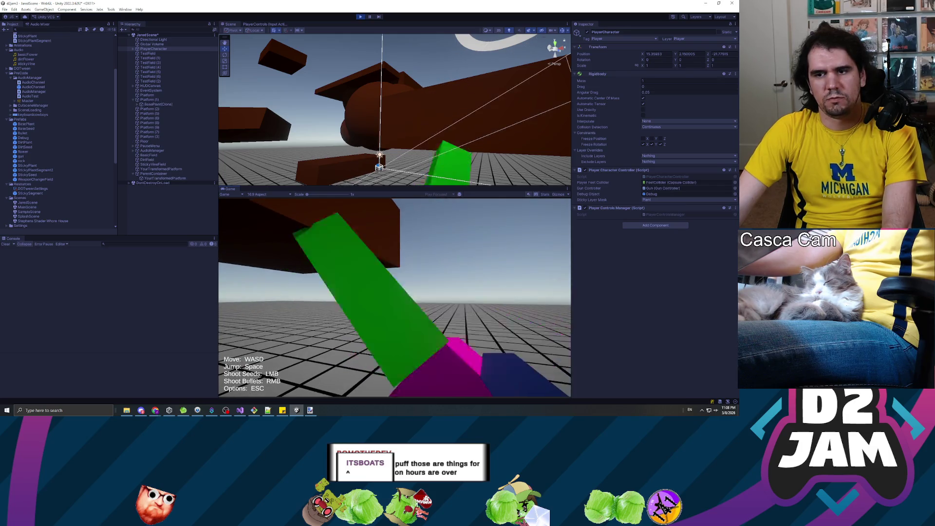
click(394, 298)
key(w)
click(394, 297)
key(w)
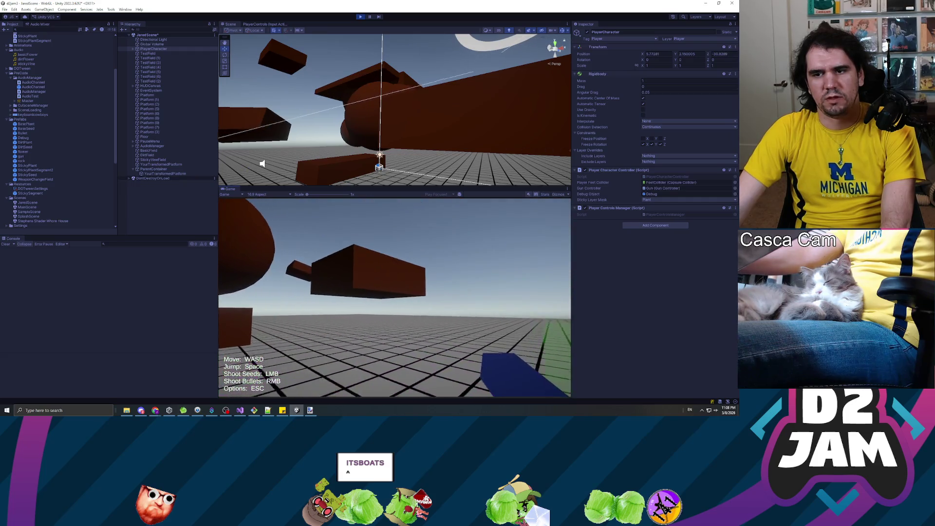
click(394, 298)
key(w)
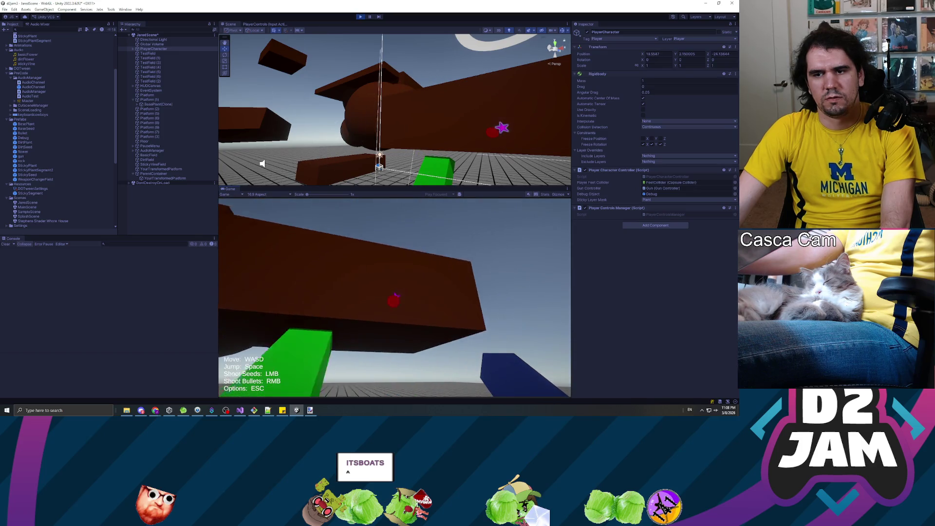
click(394, 298)
click(395, 298)
key(w)
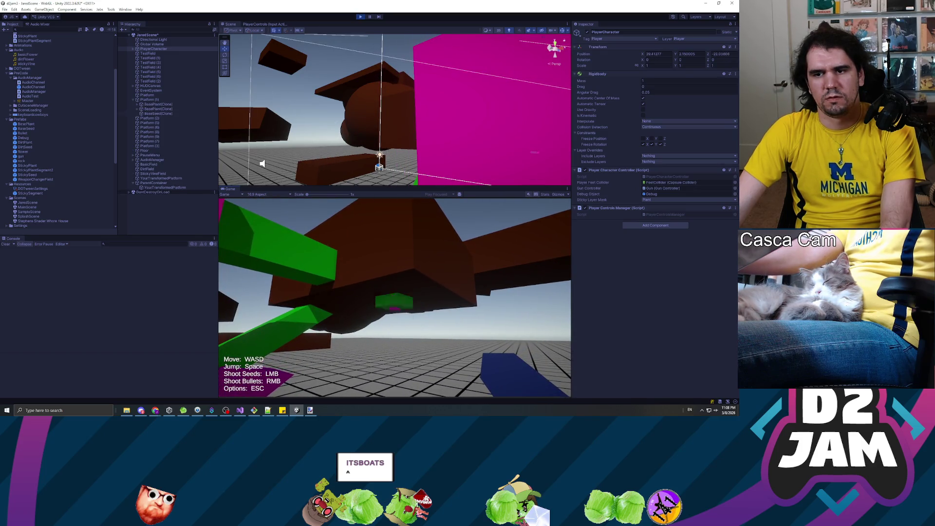
key(s)
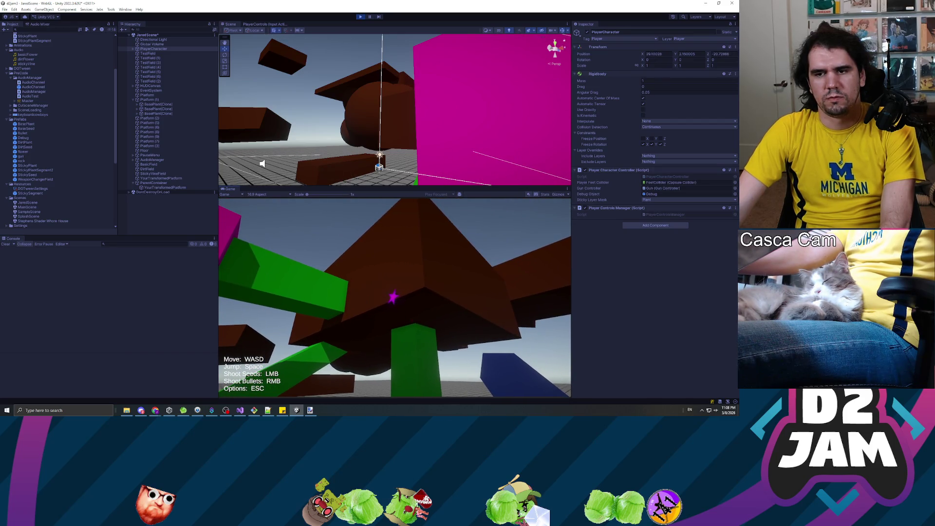
click(395, 298)
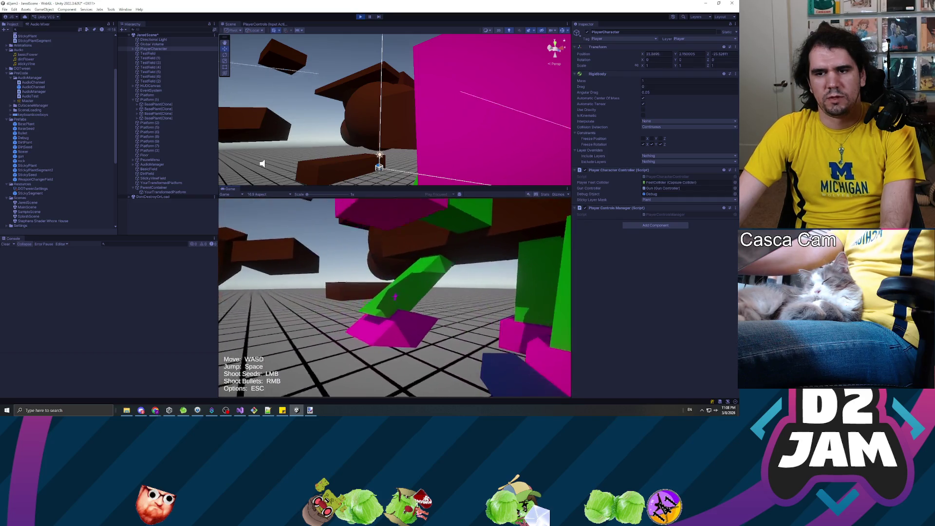
Shoot sticky plants at the brown platform, ride a stalk up, step off and climb back.
key(w)
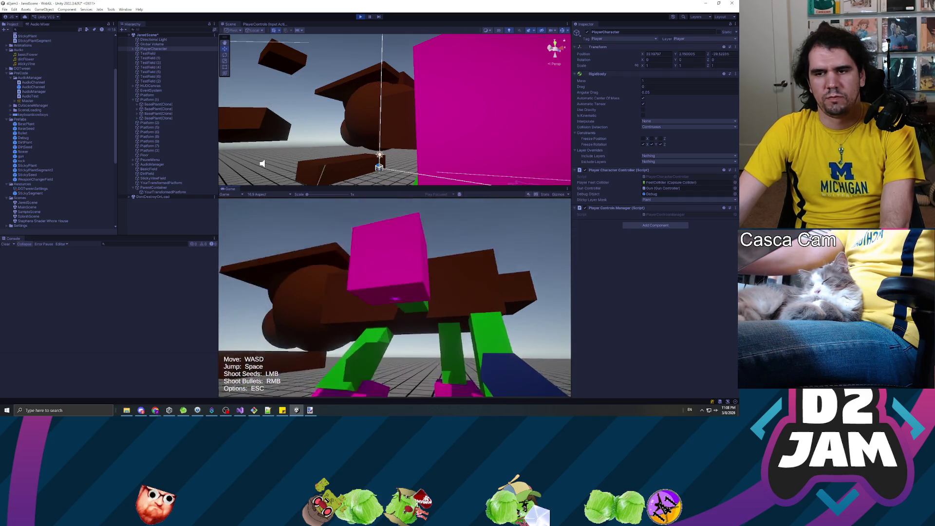
key(w)
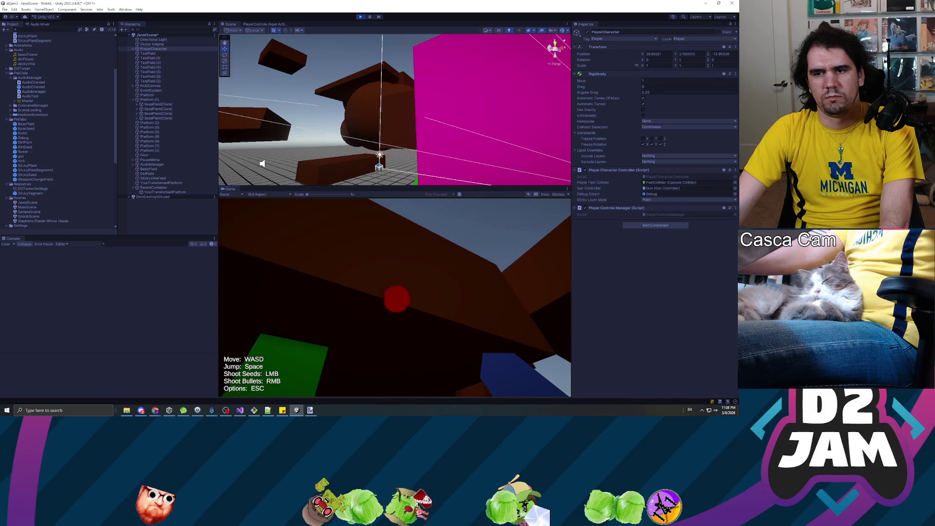
click(398, 301)
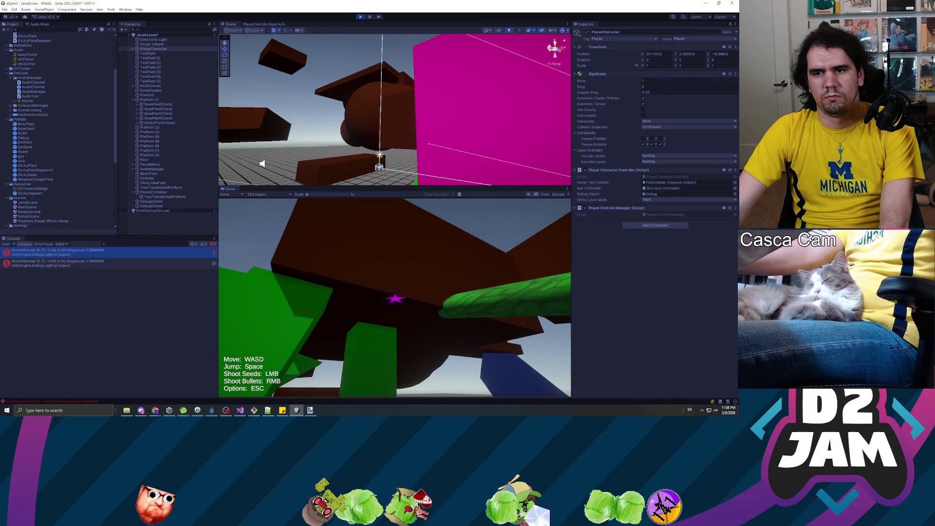
click(395, 298)
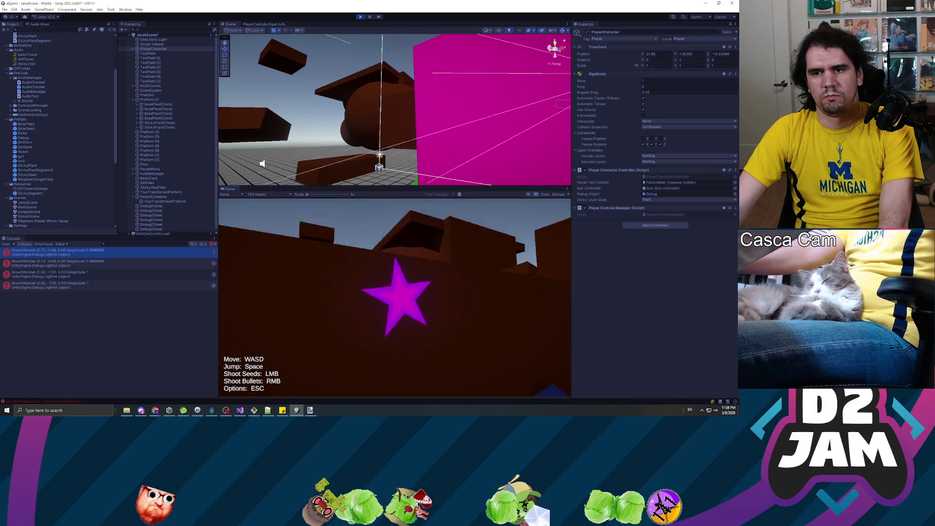
key(w)
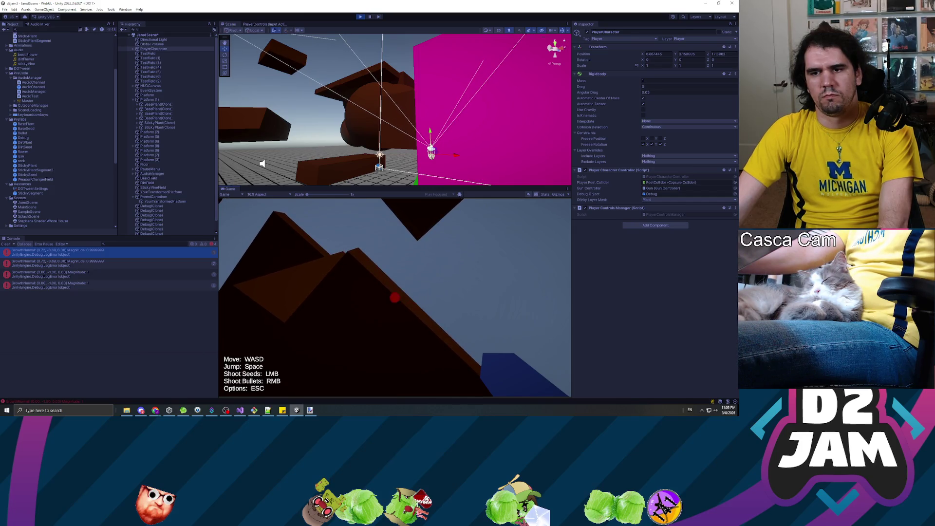
click(395, 297)
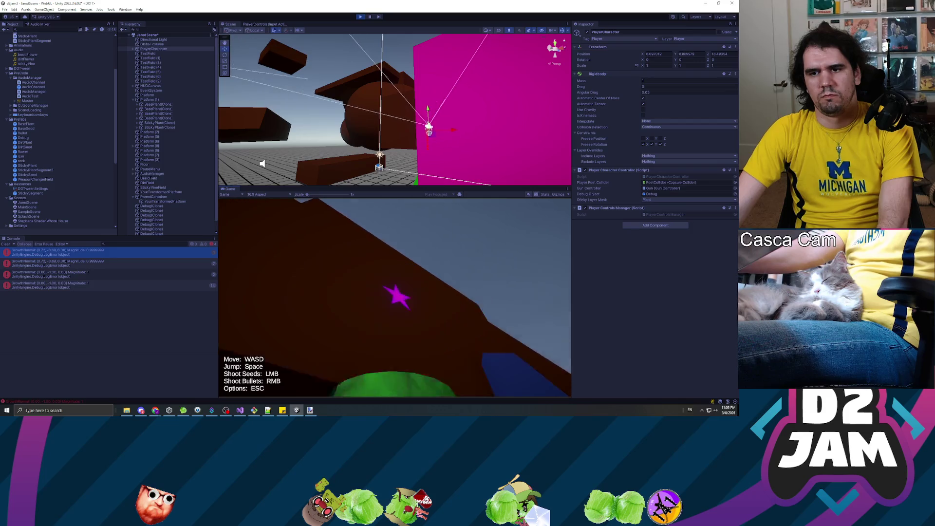
key(w)
key(space)
key(w)
key(space)
key(w)
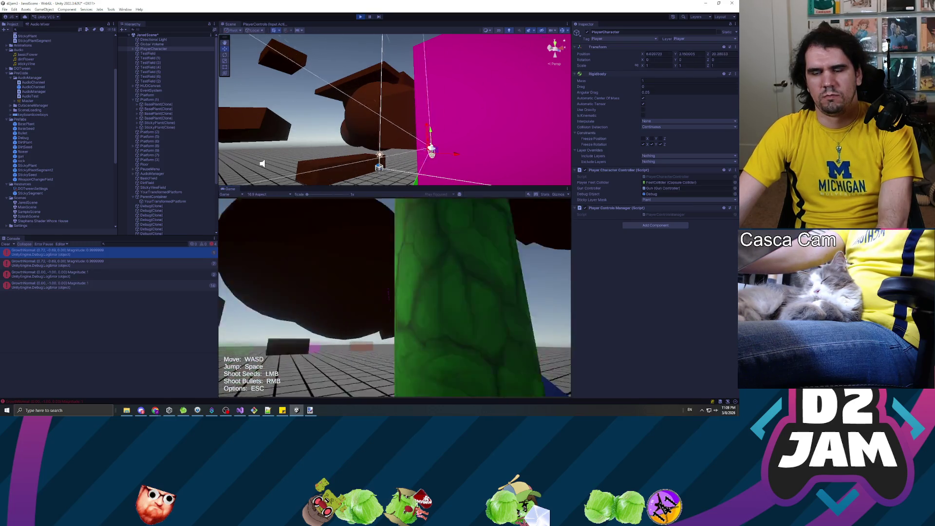
key(w)
key(w)
key(w)
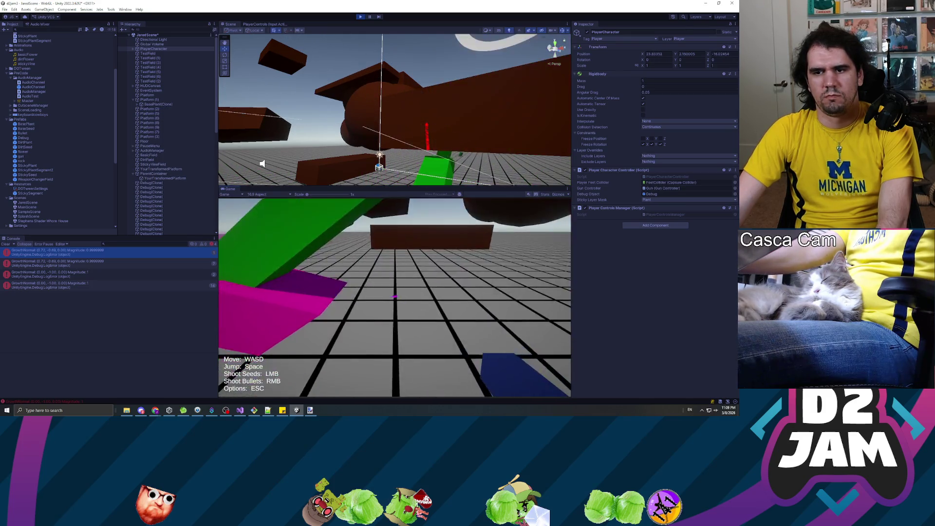
Shoot two more seed vines into the brown platform, climb toward it, and pause.
key(w)
key(w)
click(394, 298)
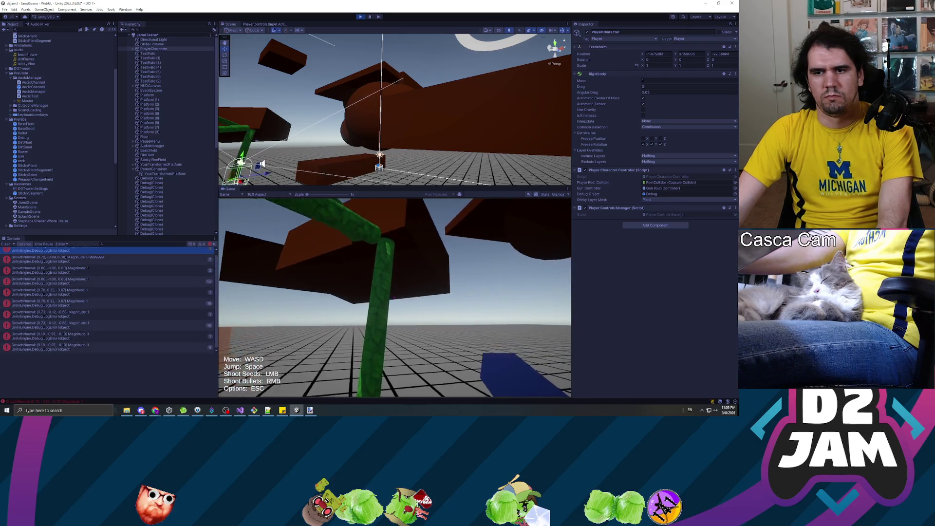
key(w)
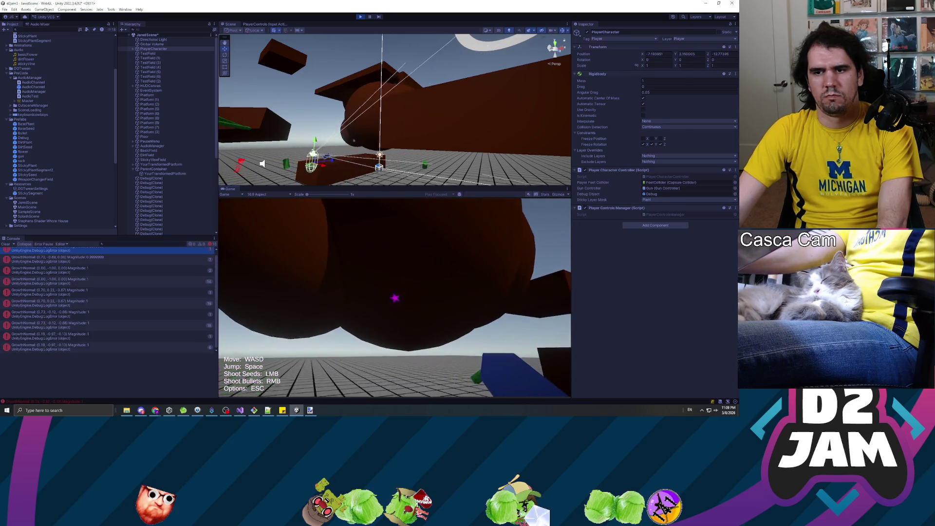
key(w)
click(395, 298)
key(w)
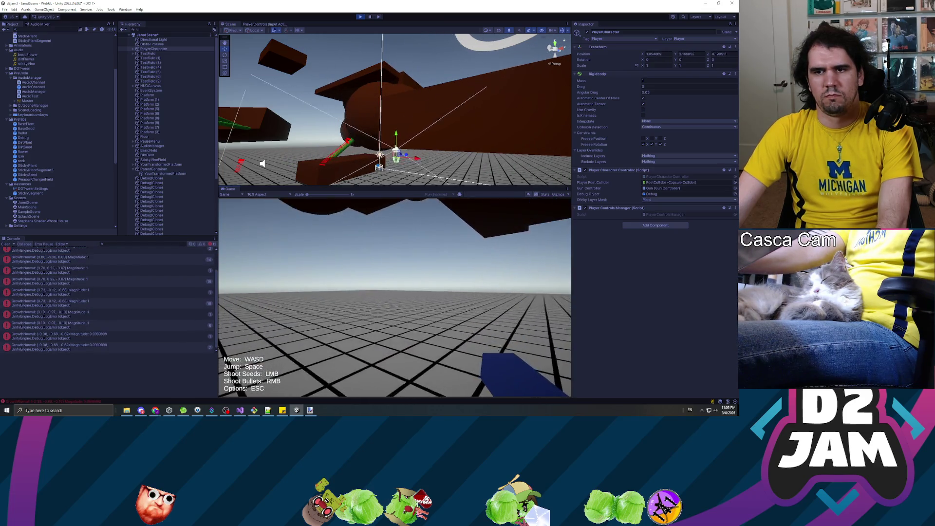
key(w)
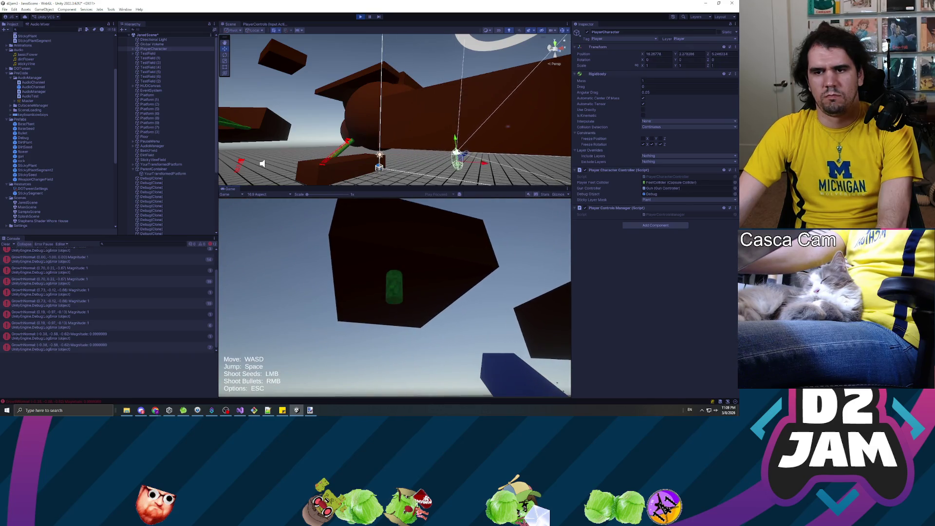
key(w)
key(w)
key(w)
key(w)
key(w)
key(w)
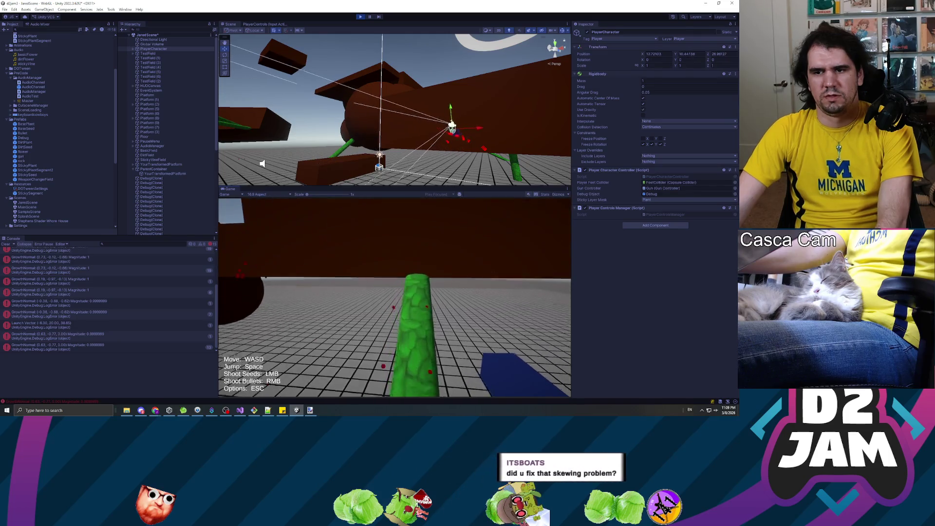
key(w)
key(w)
key(w)
key(w)
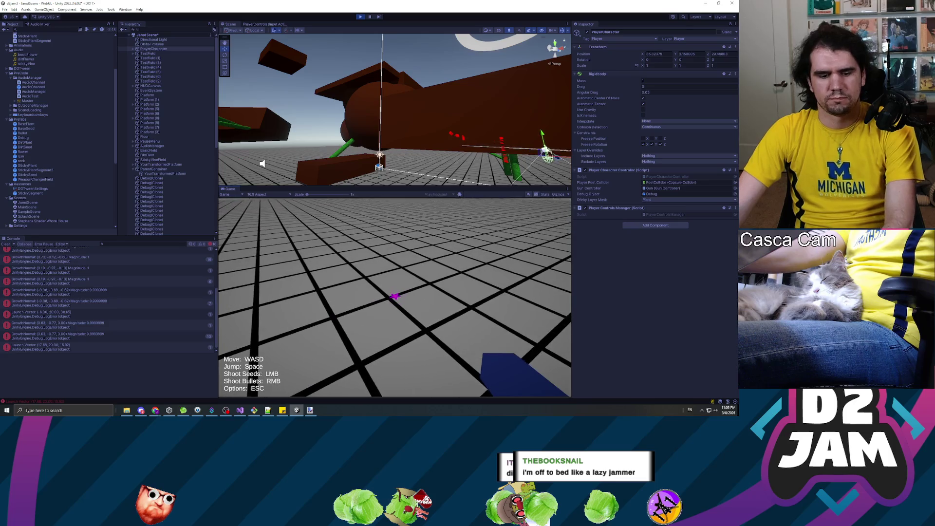
key(Escape)
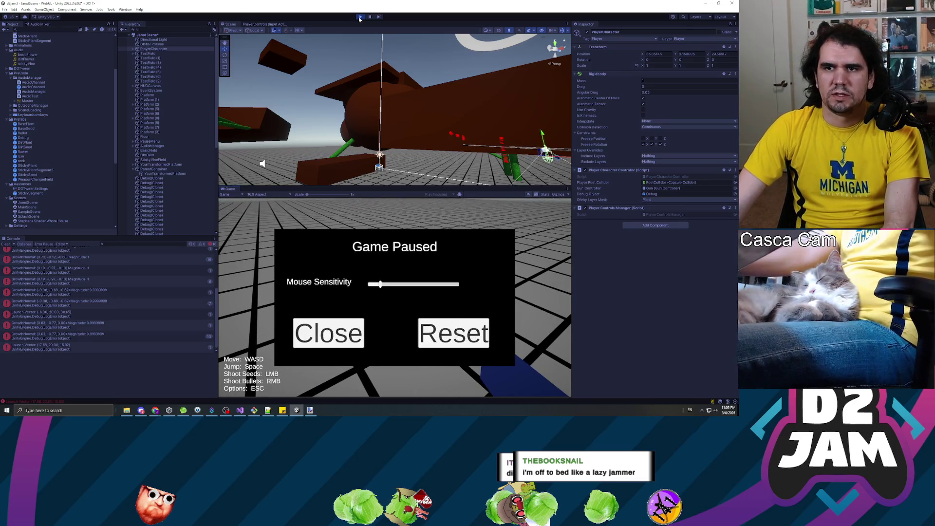
Exit Play mode and open a GrowthNormal error's stack trace in the Console.
click(361, 17)
click(46, 282)
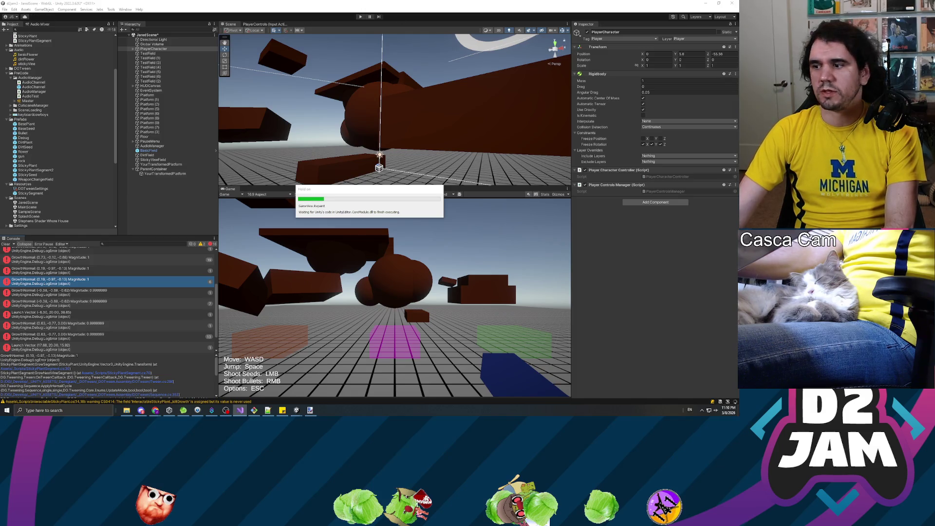
View the GrowthNormal (0.63, -0.77, 0.00) stack trace, check Visual Studio, then deselect the player.
click(59, 325)
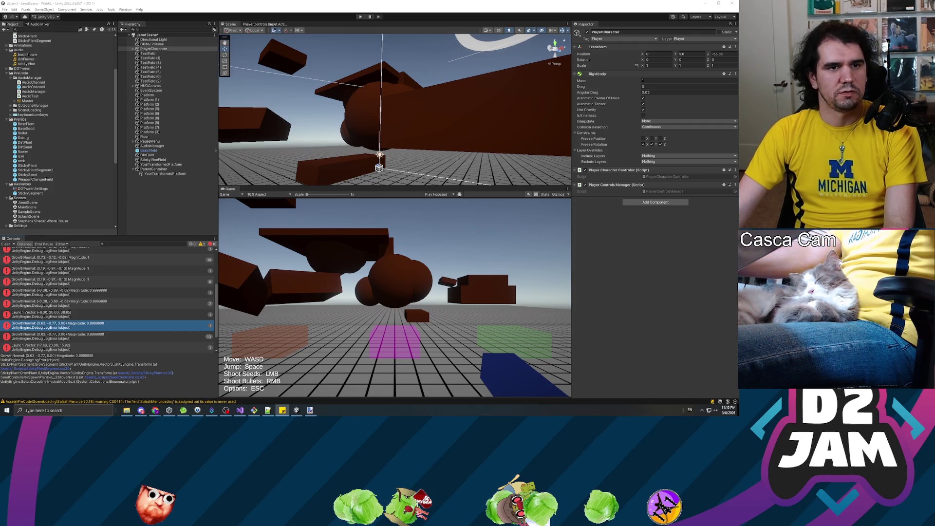
key(alt+Tab)
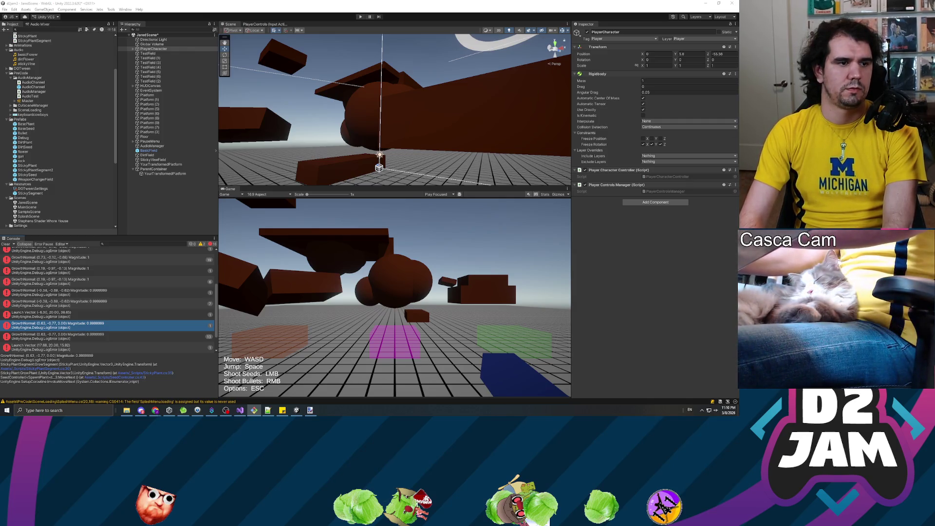
key(alt+Tab)
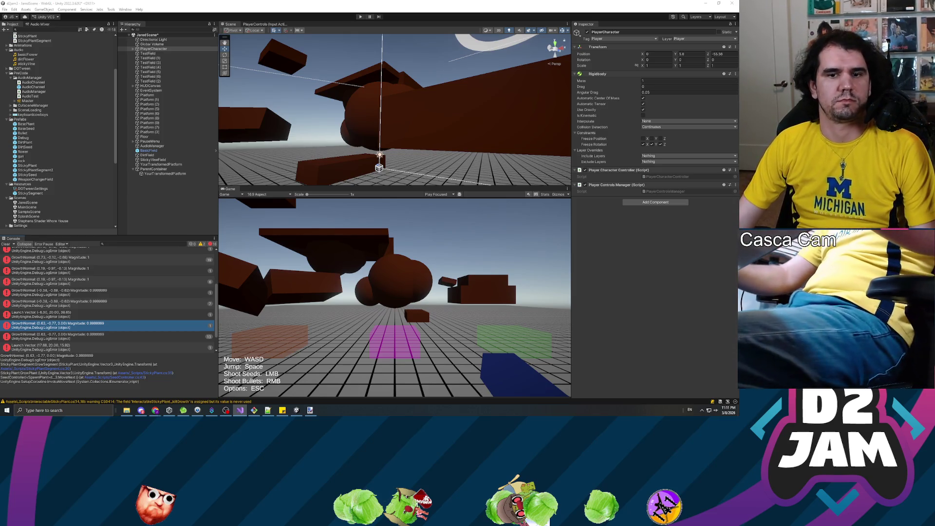
click(129, 206)
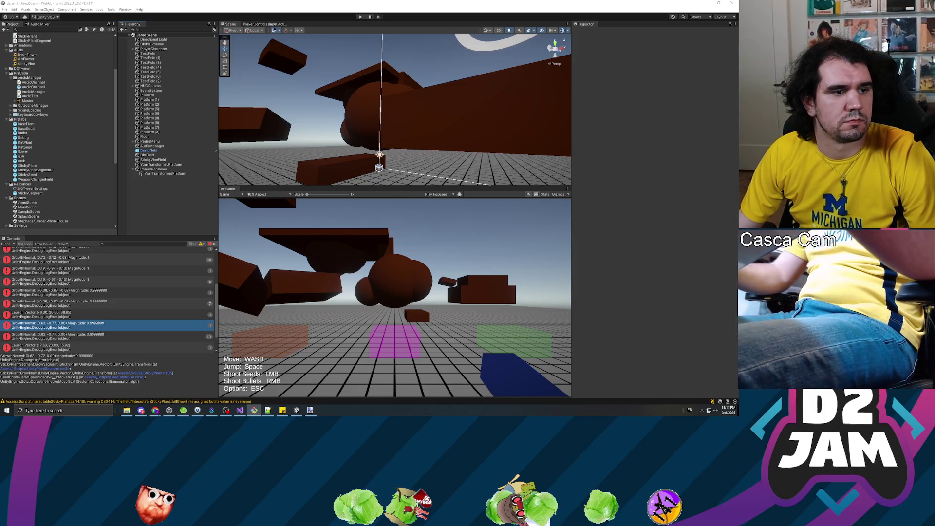
Bring Discord's general-discussion channel to the front and scroll up through the chat.
key(alt+Tab)
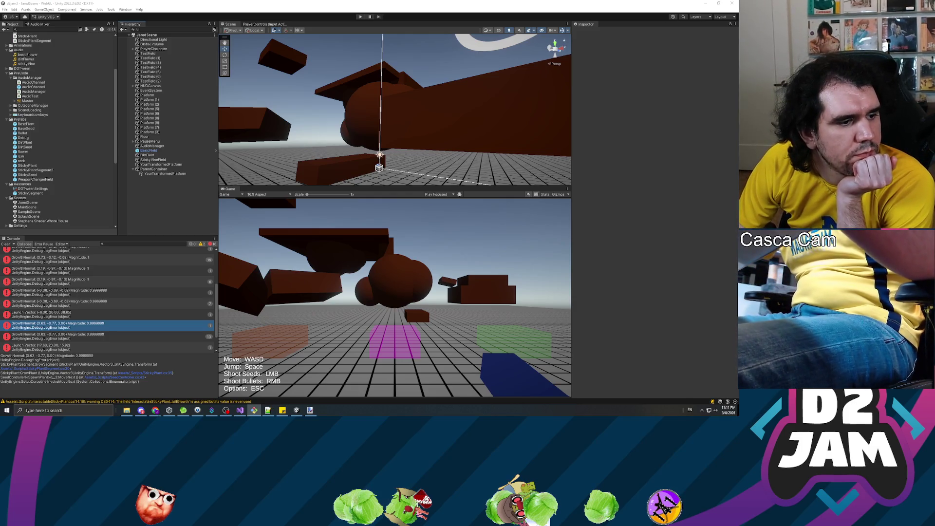
click(141, 410)
scroll(287, 321, up, 2)
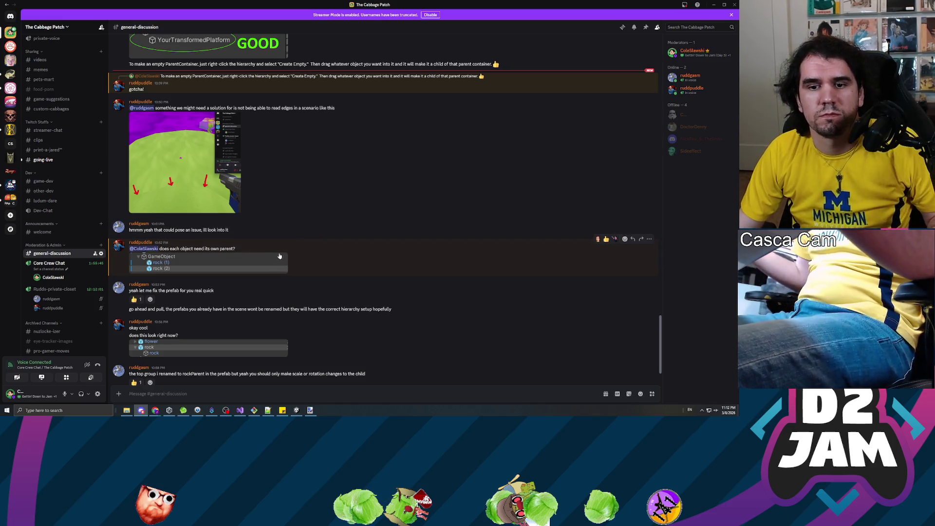
Reply "No, not every object needs it's own parent" in #general-discussion, then switch back to Unity.
drag(197, 279, 317, 280)
click(212, 300)
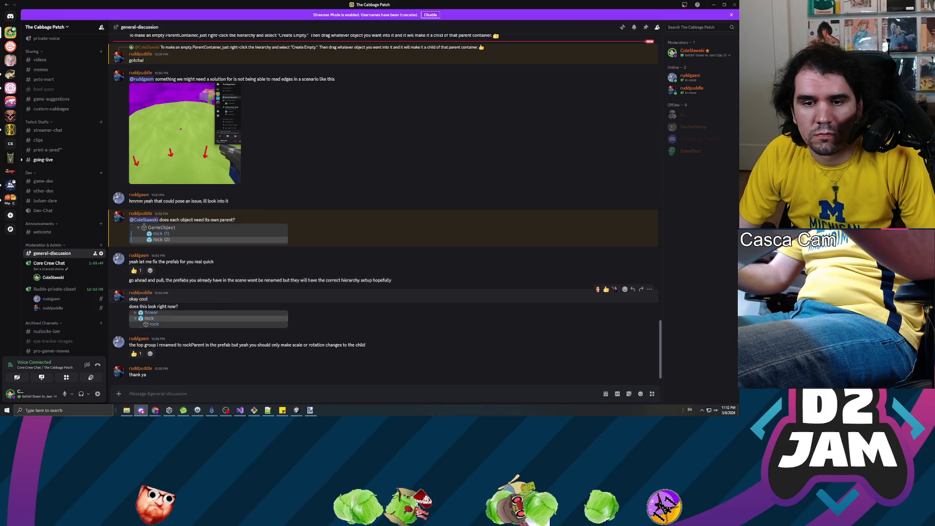
click(129, 393)
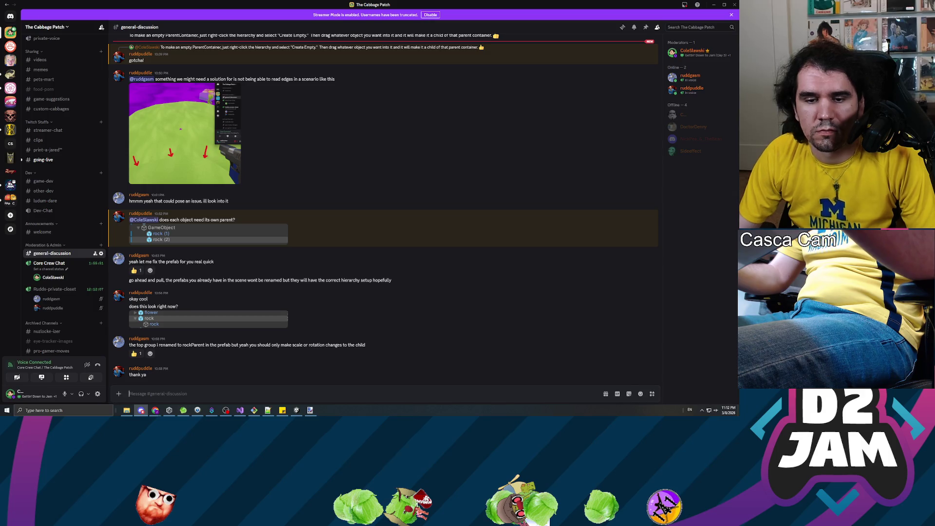
text(nO, NOT E)
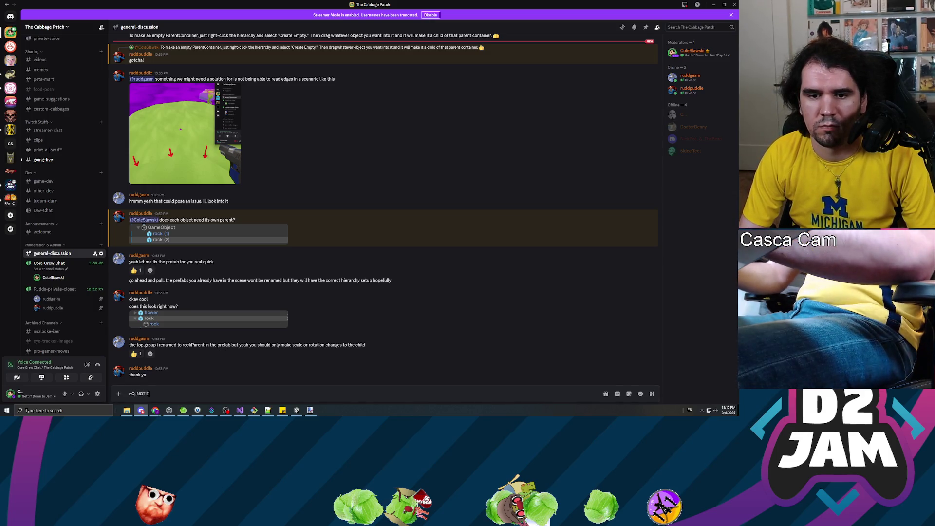
key(BackSpace)
key(BackSpace)
key(BackSpace)
text(No)
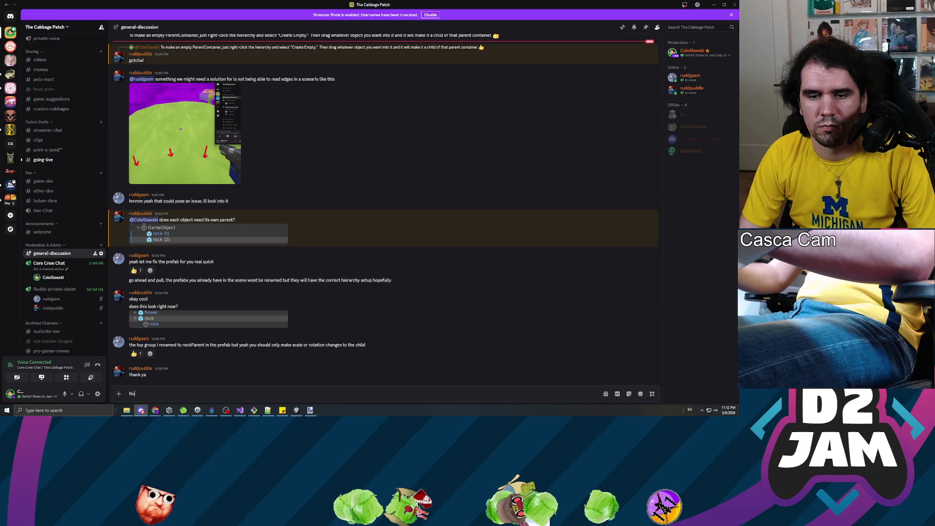
text(, not every objec)
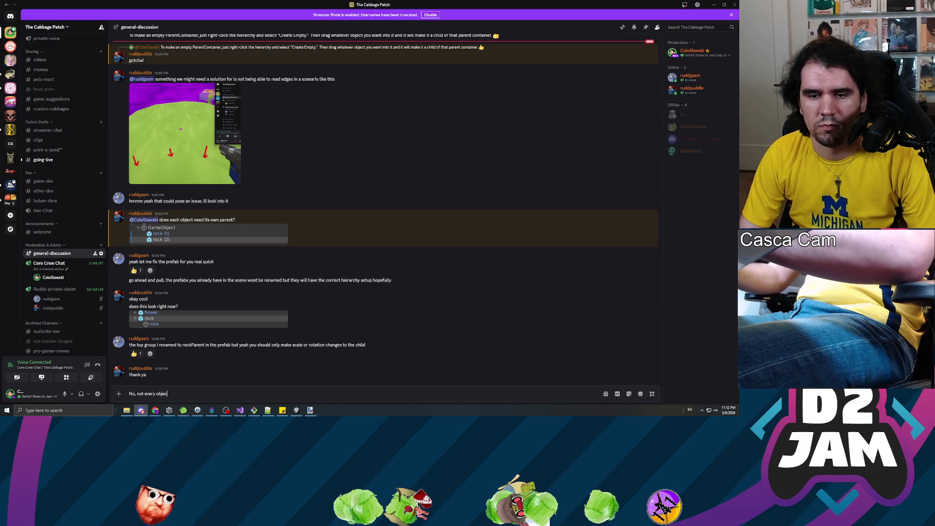
text(t nee)
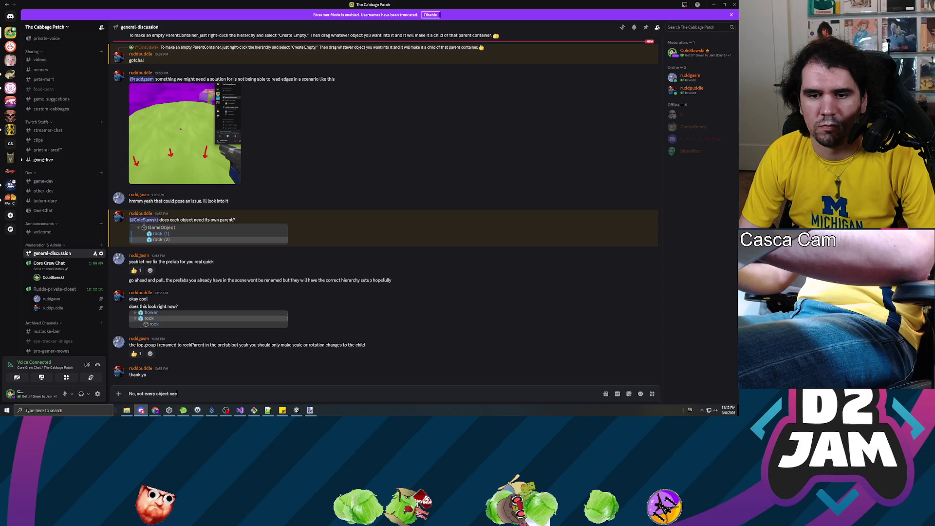
text(ds it's own parent.)
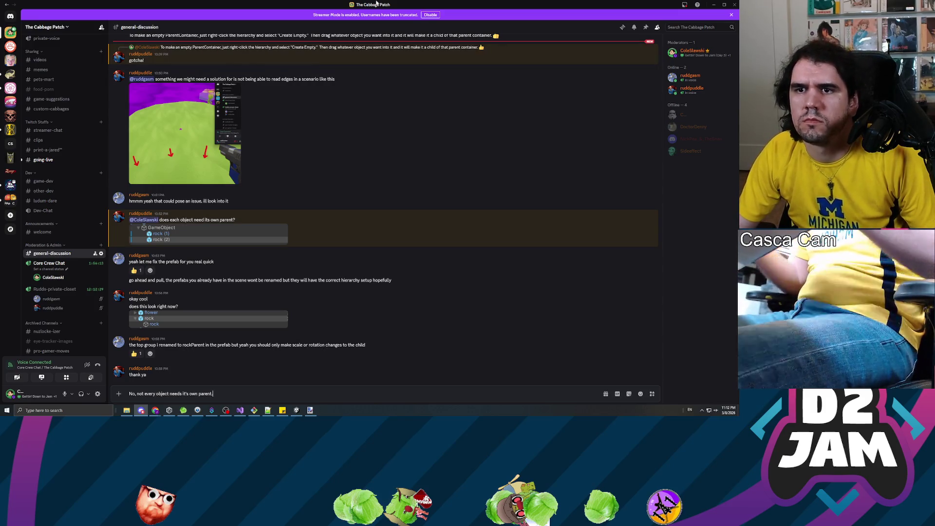
key(alt+Tab)
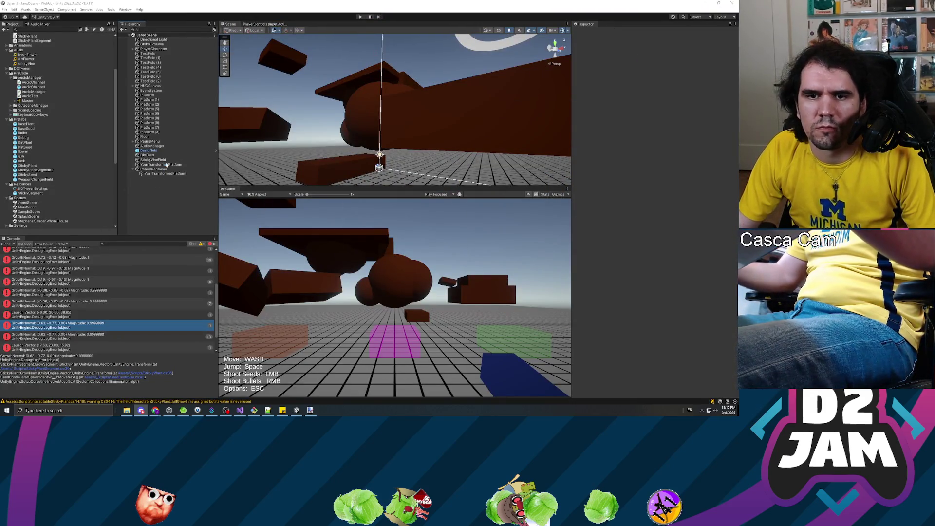
Select ParentContainer to check its grouped platforms and its Rotate Object script with speed 1.
click(154, 170)
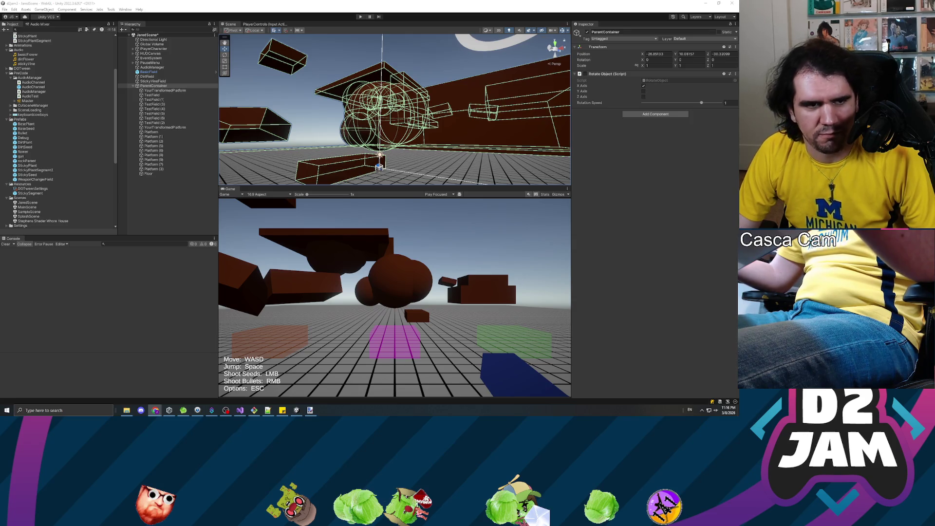
click(594, 239)
click(214, 203)
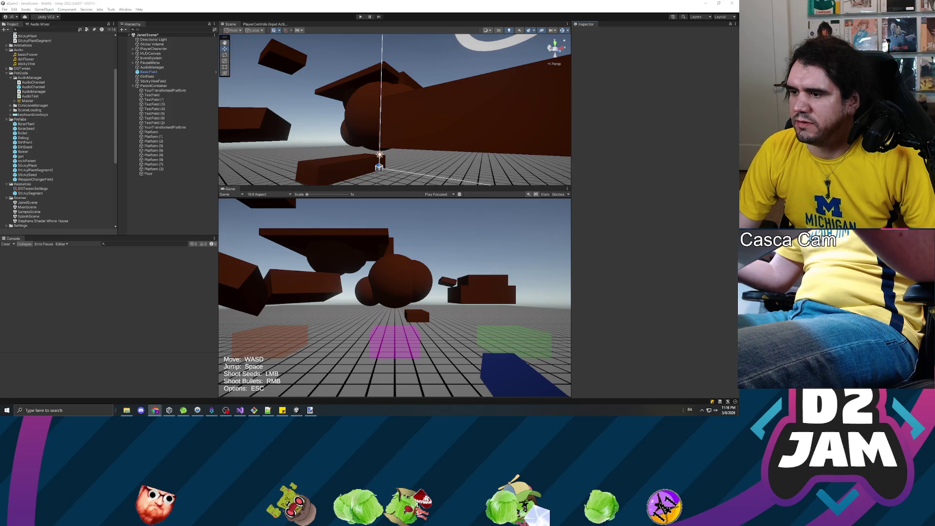
click(155, 224)
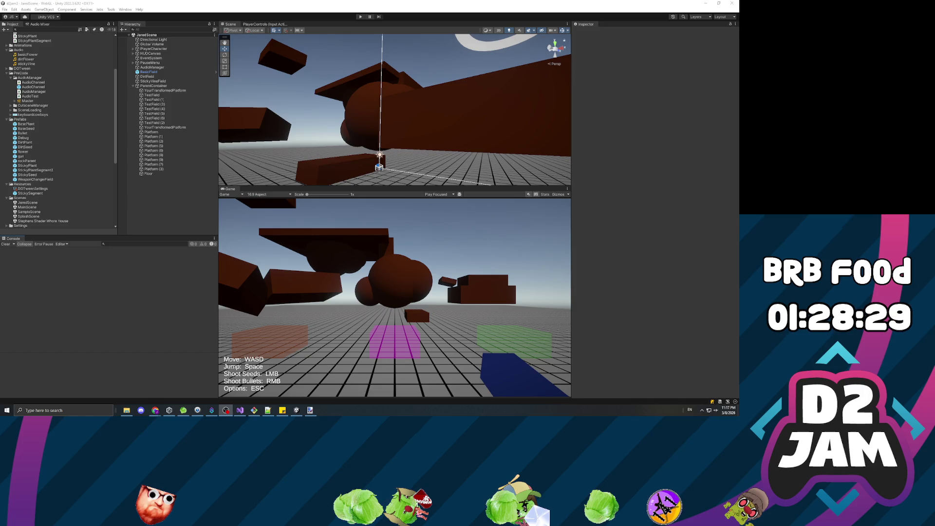
Close the TwitchBot app from its taskbar window preview.
mouse_move(183, 410)
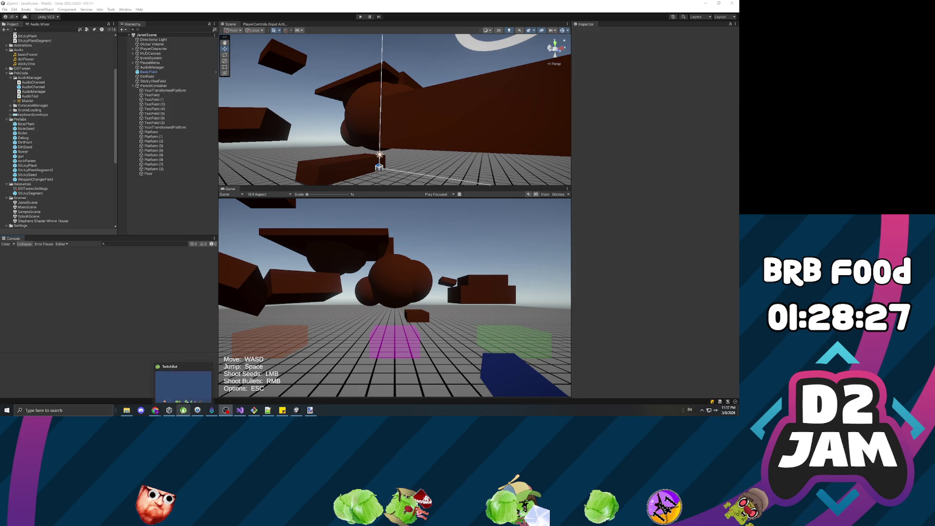
click(206, 367)
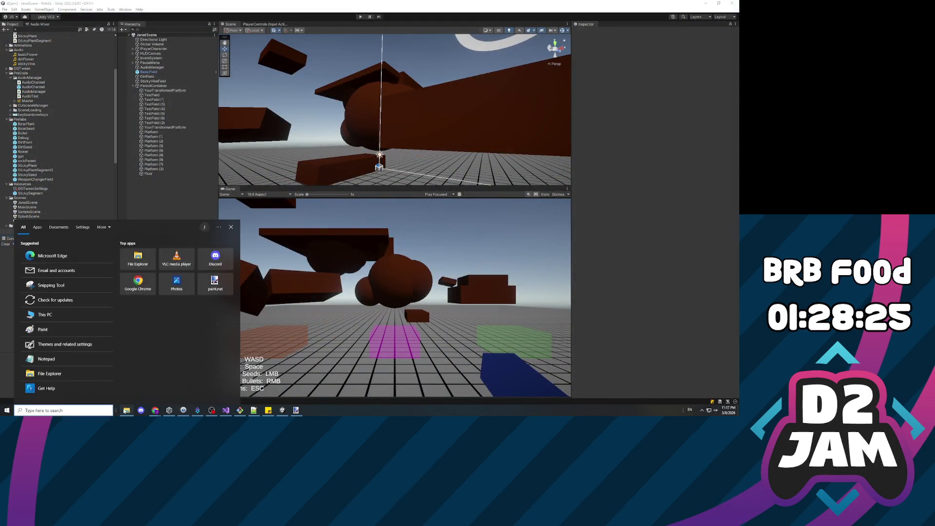